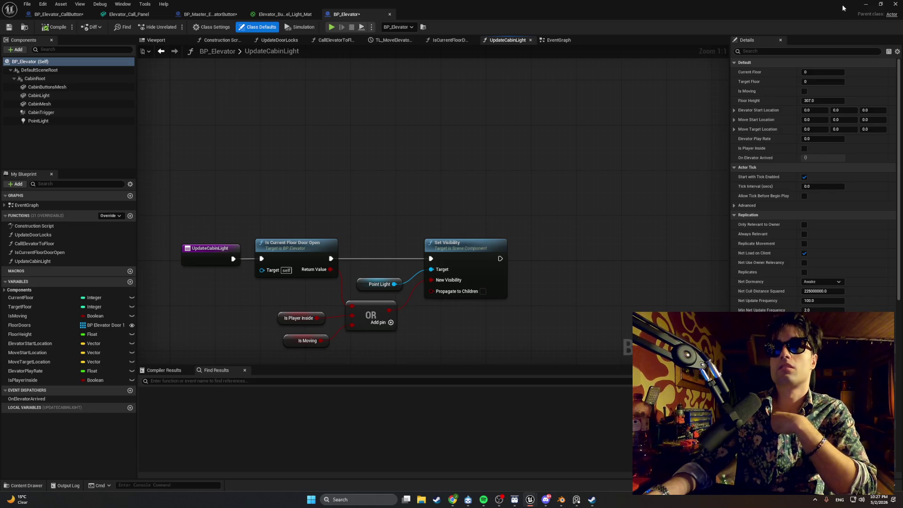
- Check the level, then bring up the BP_Master_ElevatorButton blueprint's event graph
{"action": "left_click", "coordinate": [864, 9]}
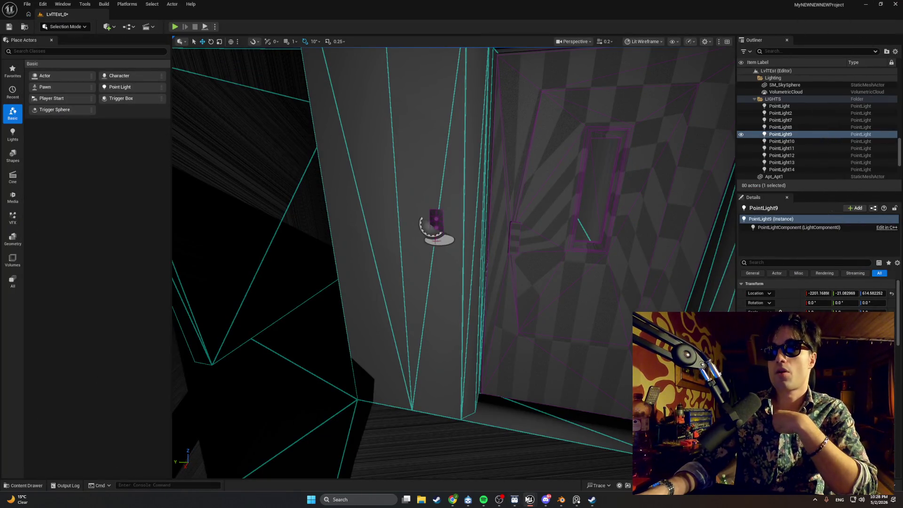
{"action": "left_click", "coordinate": [558, 472]}
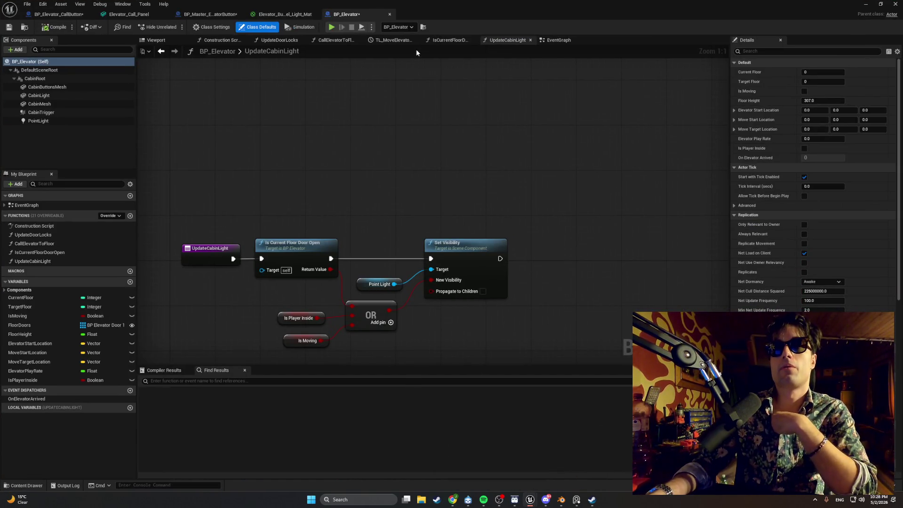
{"action": "left_click", "coordinate": [210, 15]}
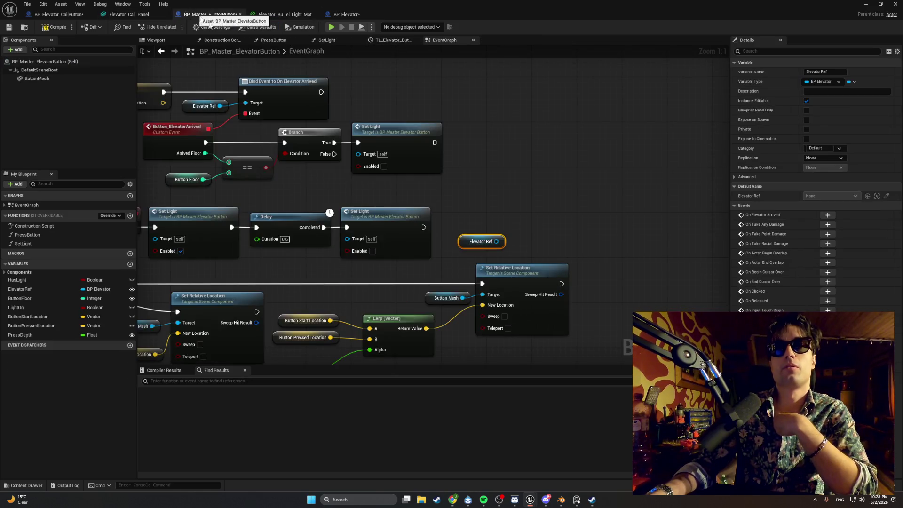
- Add an Update Cabin Light call node targeting Elevator Ref
{"action": "left_click_drag", "start_coordinate": [496, 241], "coordinate": [556, 217]}
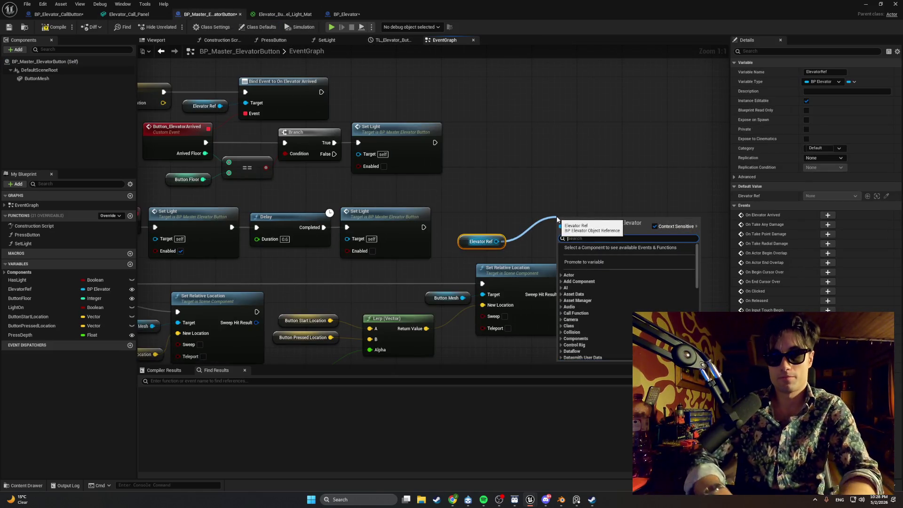
{"action": "type", "text": "update"}
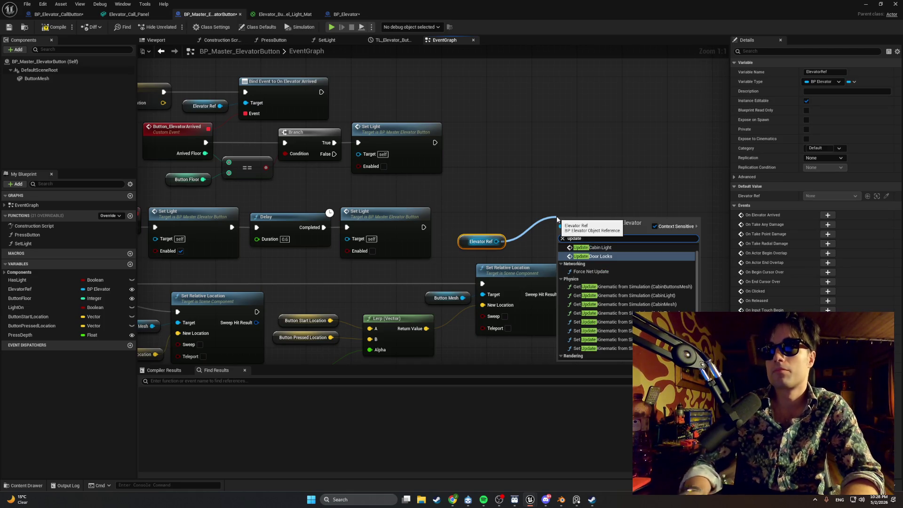
{"action": "left_click", "coordinate": [563, 247]}
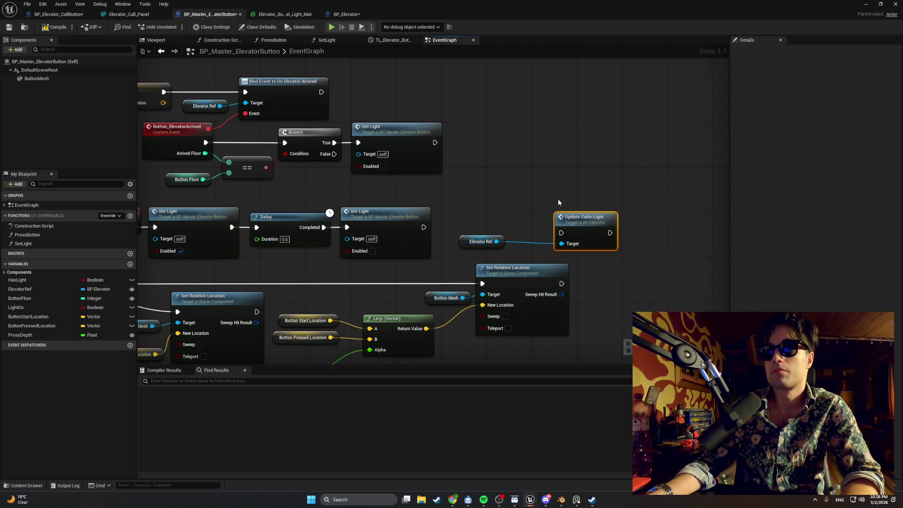
{"action": "left_click_drag", "start_coordinate": [508, 199], "coordinate": [532, 199]}
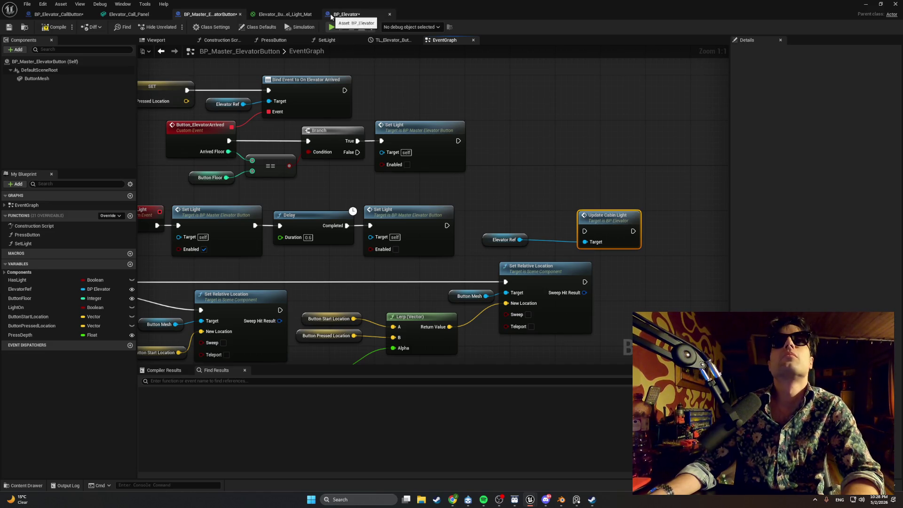
{"action": "left_click", "coordinate": [56, 15]}
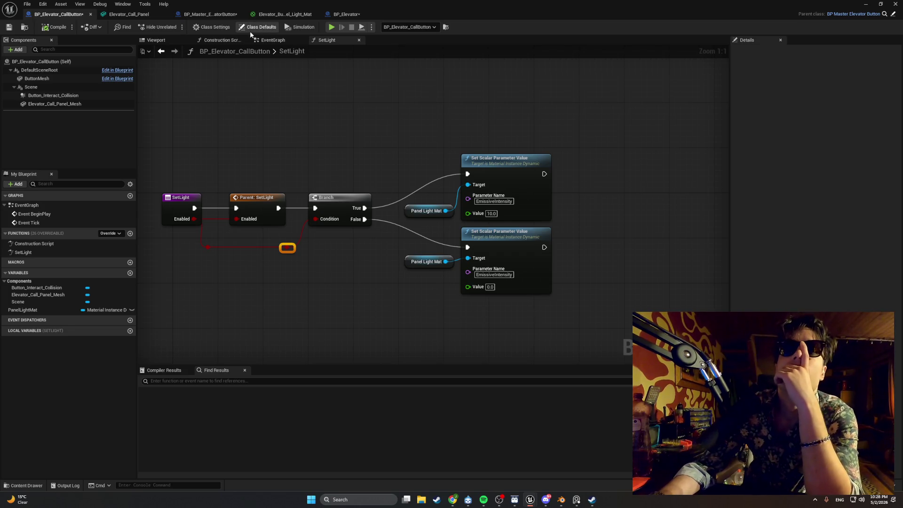
- Return to BP_Elevator's UpdateCabinLight function
{"action": "left_click", "coordinate": [332, 14]}
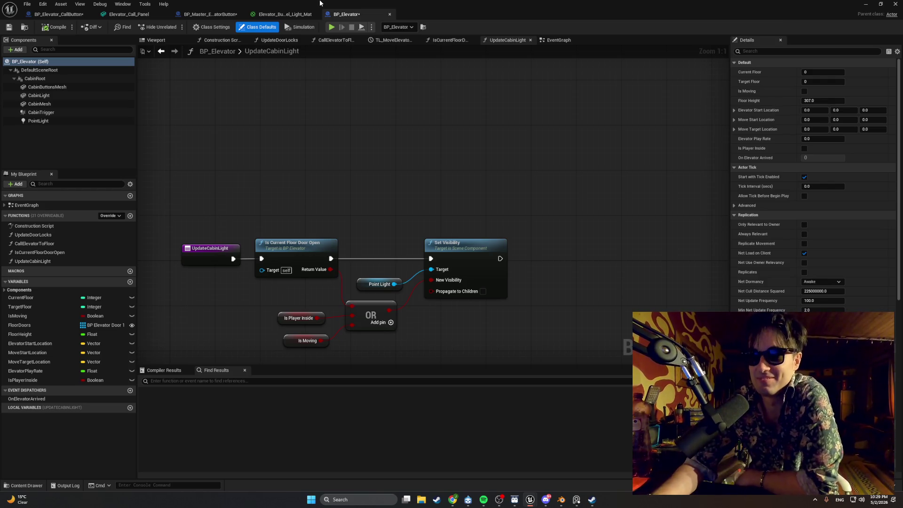
{"action": "left_click", "coordinate": [331, 42]}
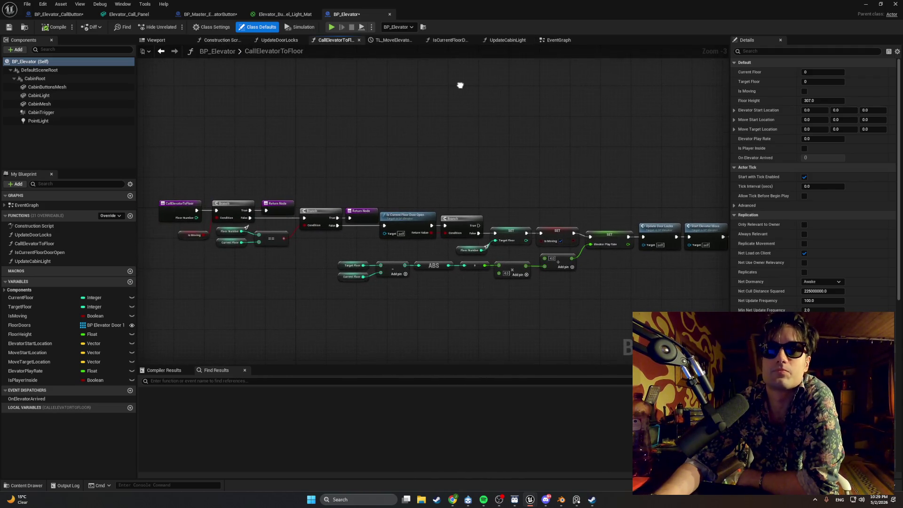
{"action": "scroll", "coordinate": [462, 95], "scroll_direction": "up", "scroll_amount": 3}
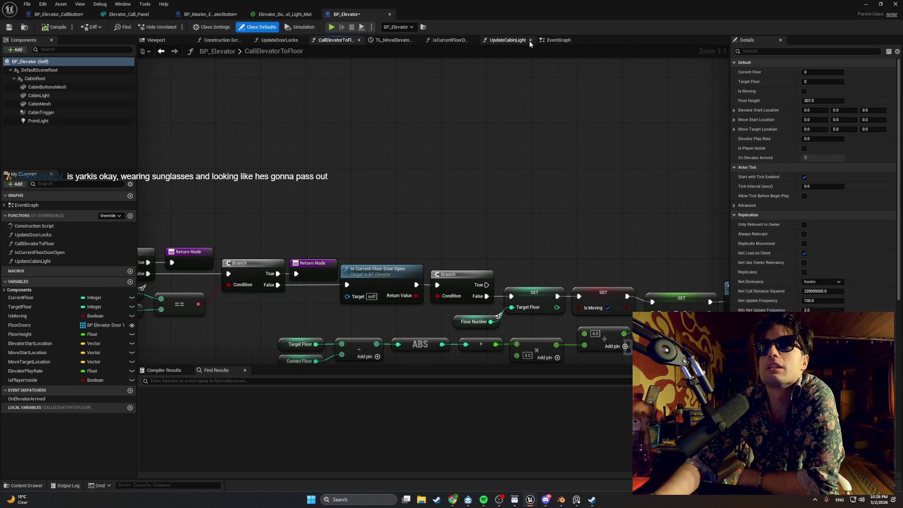
{"action": "left_click", "coordinate": [508, 41]}
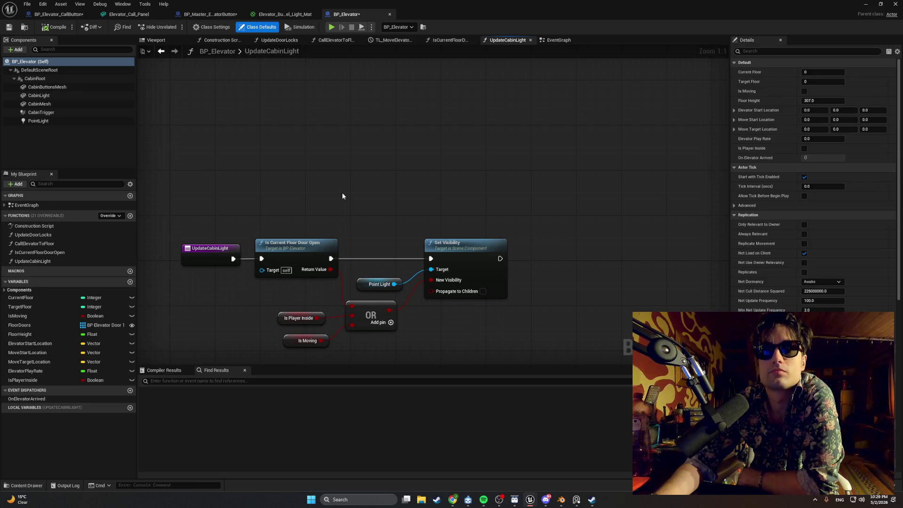
{"action": "left_click", "coordinate": [201, 256]}
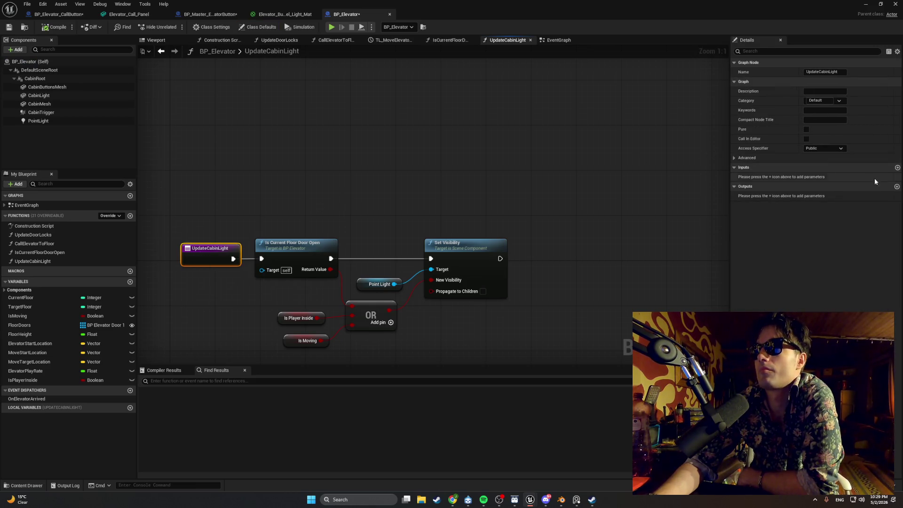
- Add a Boolean input named NewParam to UpdateCabinLight and start renaming it
{"action": "left_click", "coordinate": [897, 167]}
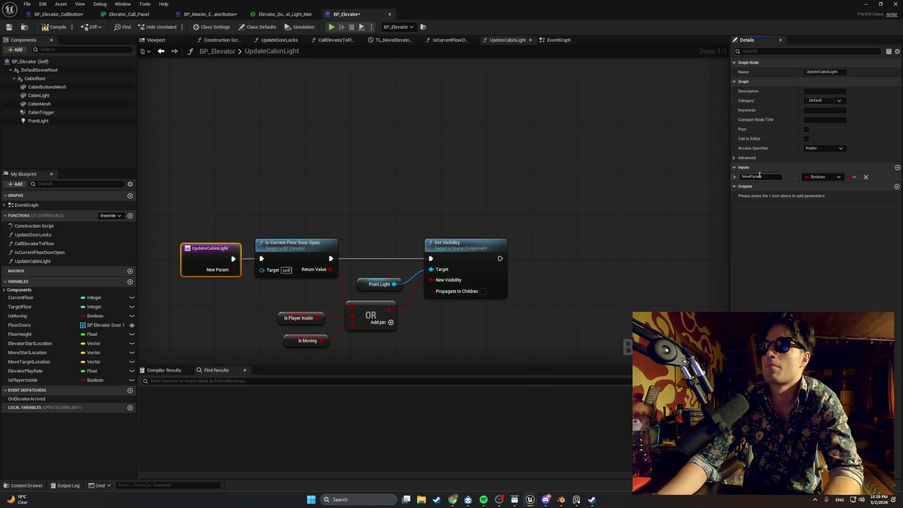
{"action": "left_click", "coordinate": [759, 175]}
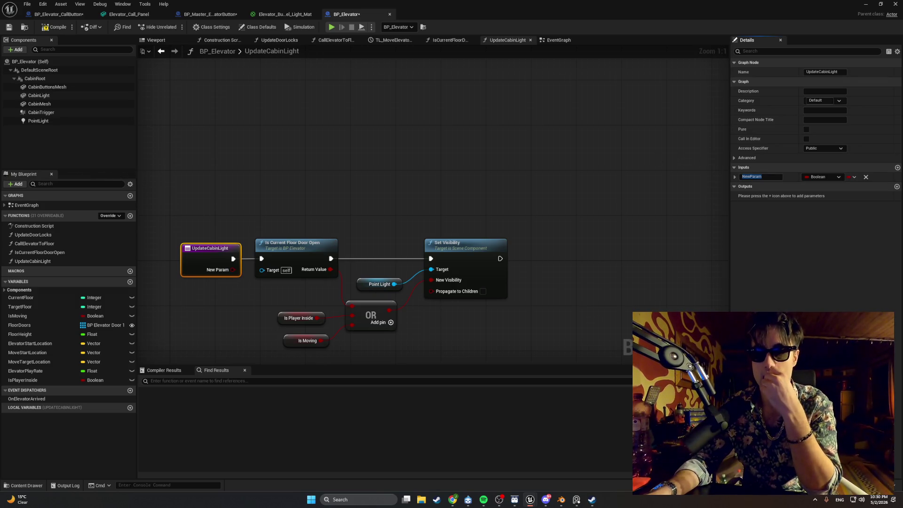
{"action": "key", "text": "alt+Tab"}
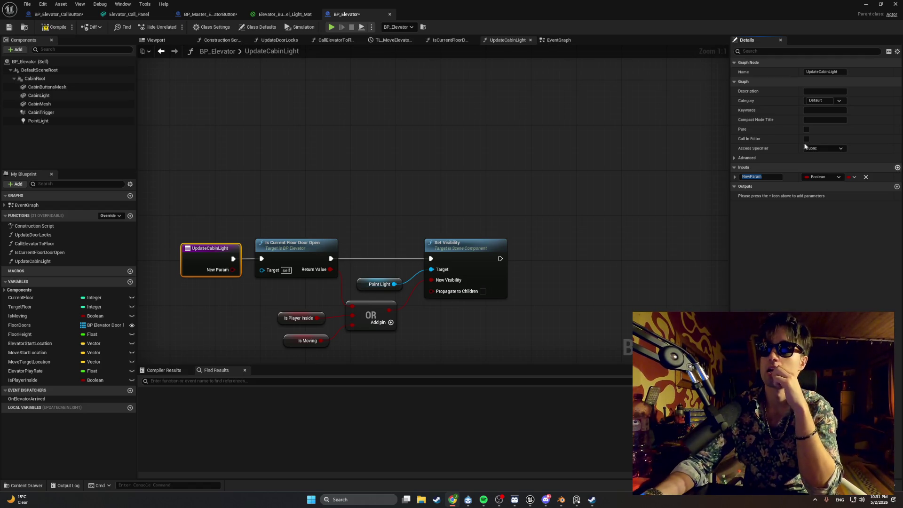
- Rename the UpdateCabinLight input parameter to Enabled
{"action": "left_click", "coordinate": [774, 175]}
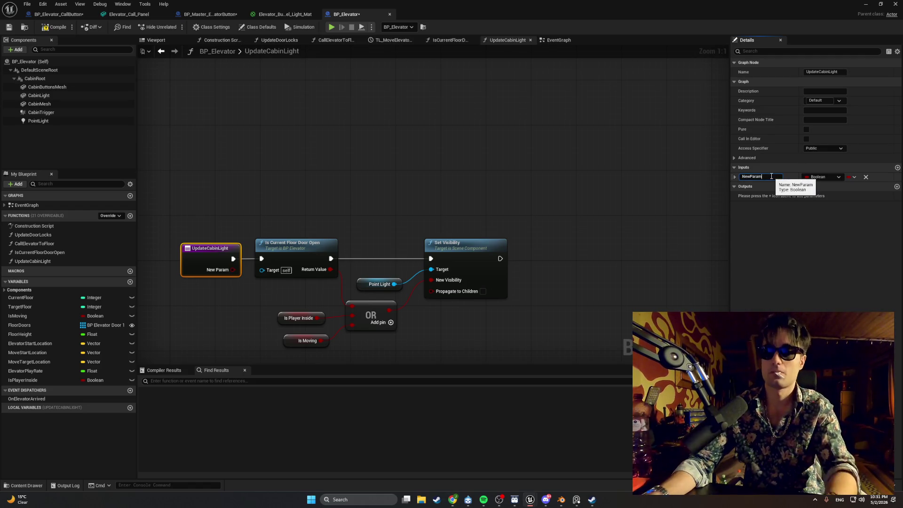
{"action": "type", "text": "Enabled"}
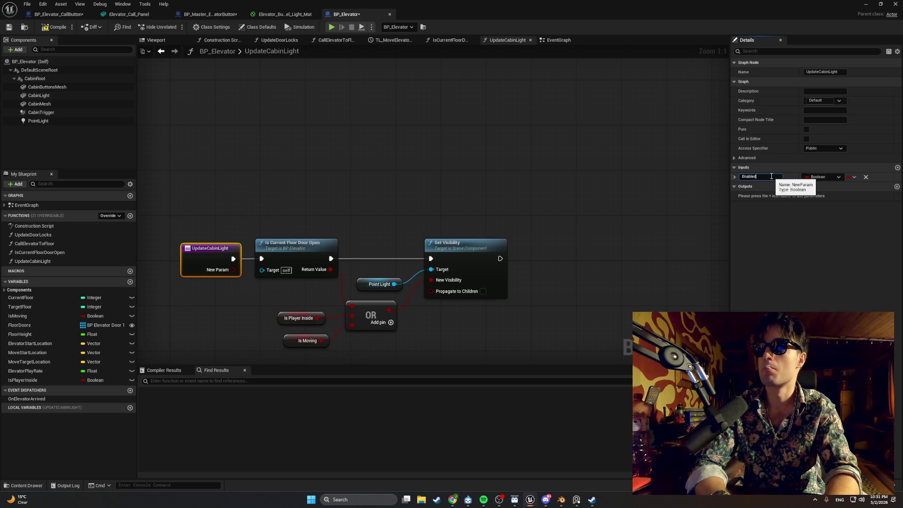
{"action": "key", "text": "Return"}
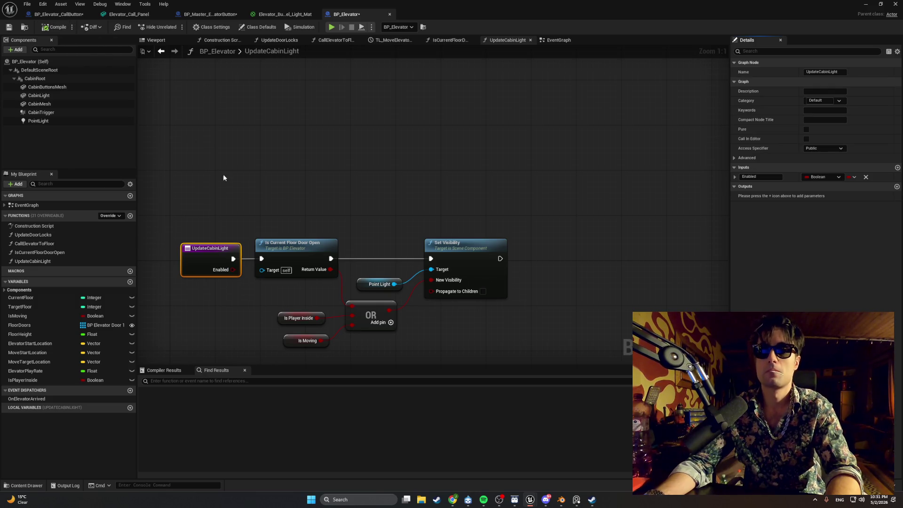
- Move the UpdateCabinLight entry node further left in the graph
{"action": "left_click_drag", "start_coordinate": [224, 219], "coordinate": [346, 188]}
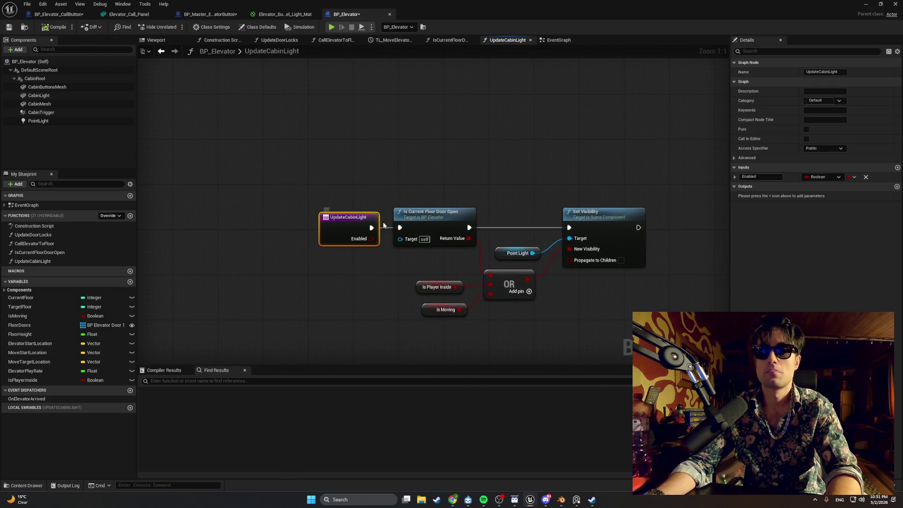
{"action": "left_click_drag", "start_coordinate": [320, 215], "coordinate": [290, 214]}
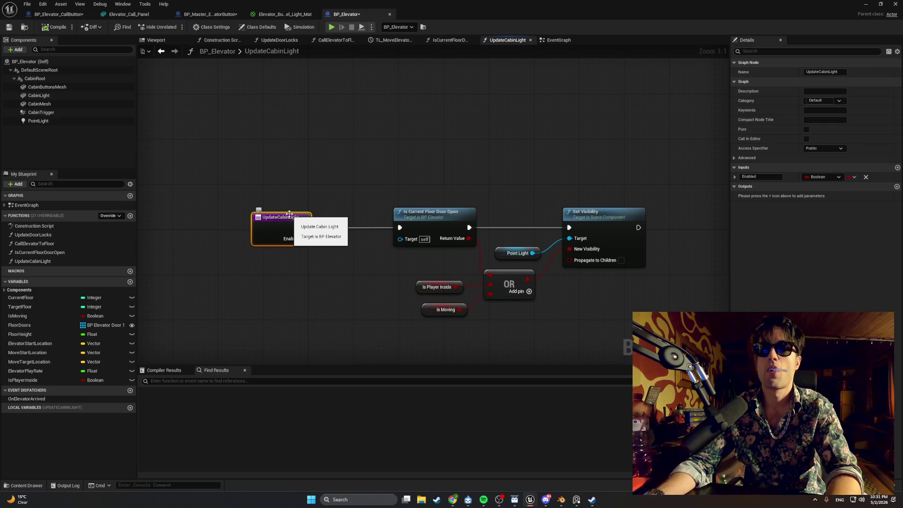
{"action": "left_click_drag", "start_coordinate": [330, 250], "coordinate": [290, 242]}
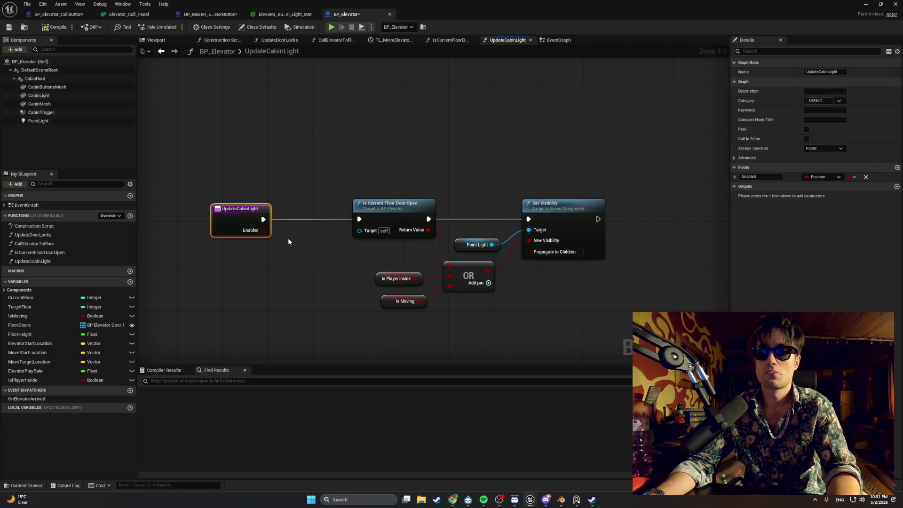
{"action": "key", "text": "super+shift+s"}
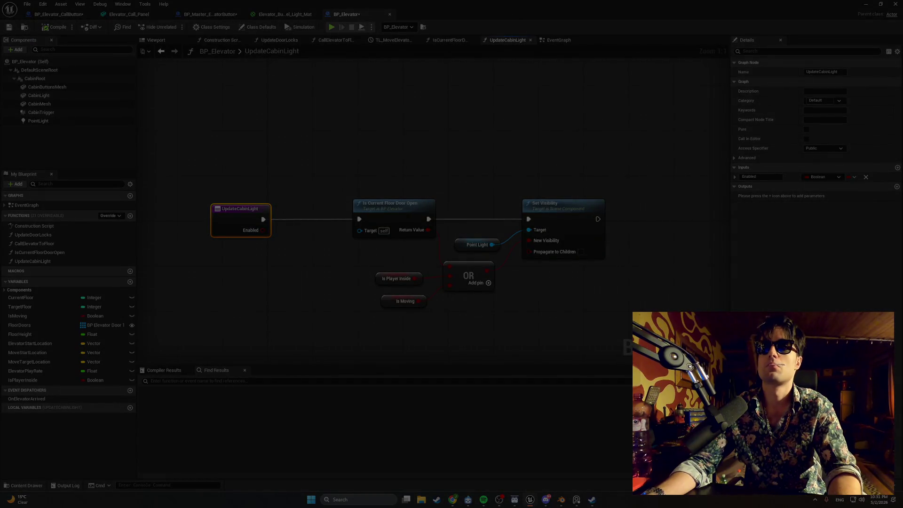
{"action": "left_click_drag", "start_coordinate": [872, 362], "coordinate": [119, 77]}
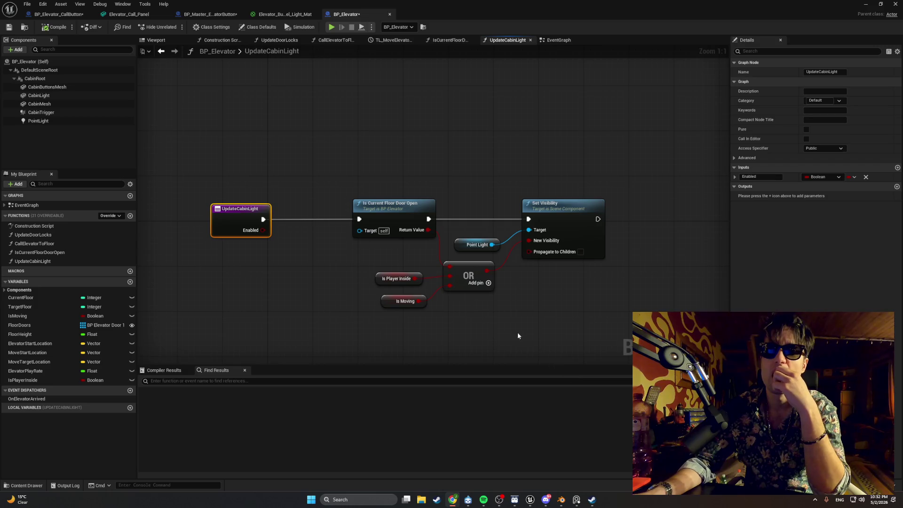
- Add a third OR pin and wire Enabled into it through a tidied reroute point
{"action": "left_click", "coordinate": [488, 283]}
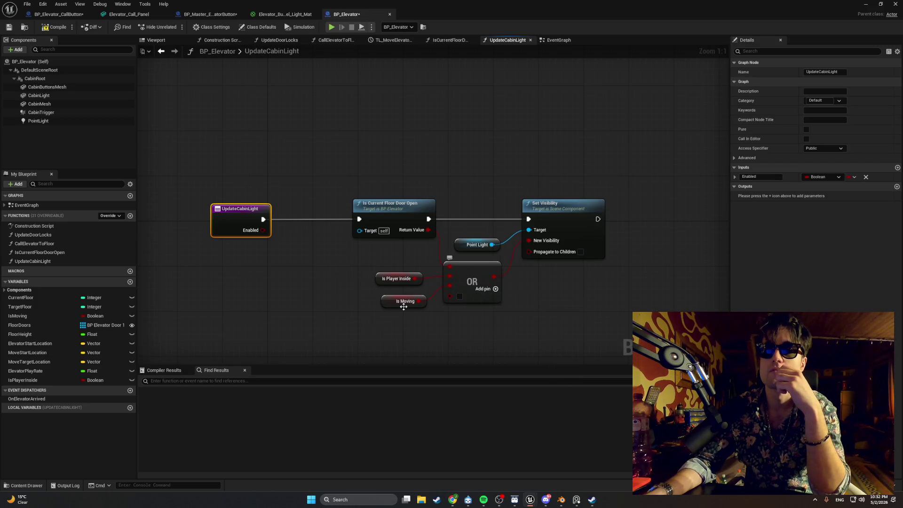
{"action": "left_click", "coordinate": [389, 296]}
{"action": "left_click_drag", "start_coordinate": [389, 295], "coordinate": [398, 256]}
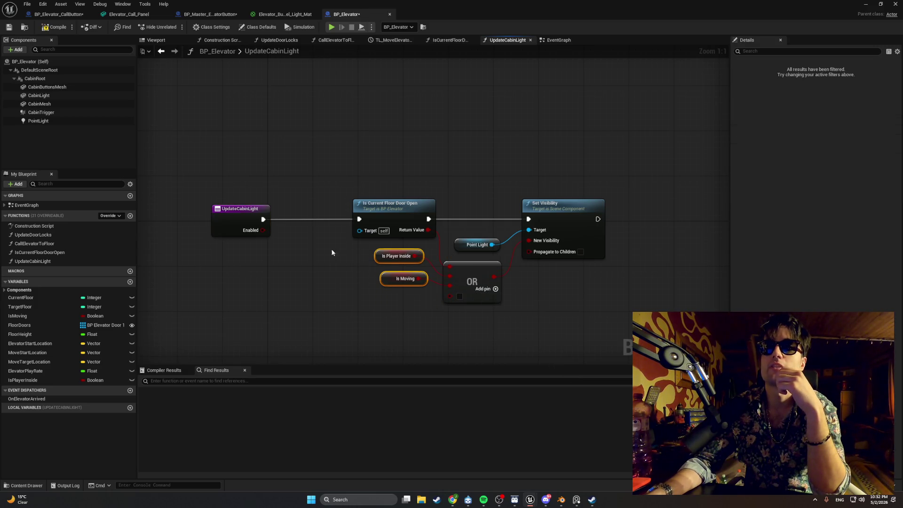
{"action": "mouse_move", "coordinate": [264, 230]}
{"action": "left_mouse_down"}
{"action": "mouse_move", "coordinate": [331, 271]}
{"action": "mouse_move", "coordinate": [452, 296]}
{"action": "left_mouse_up"}
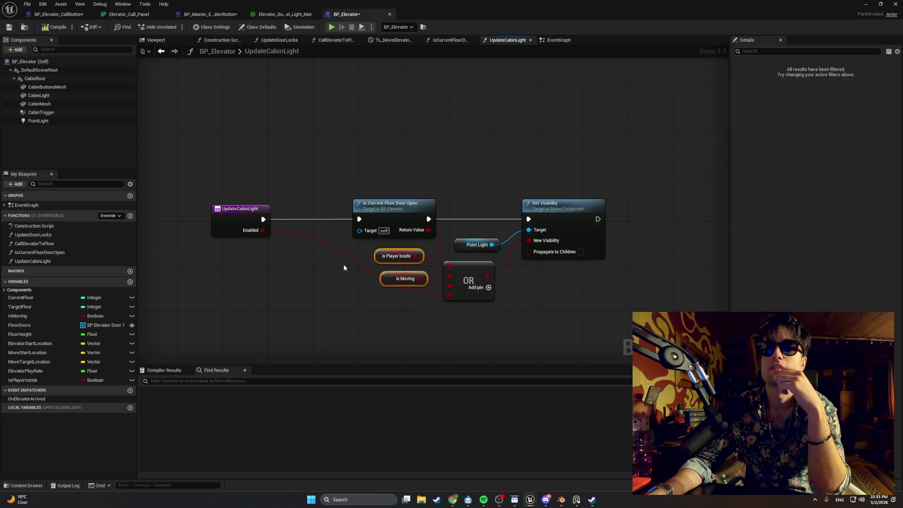
{"action": "left_click", "coordinate": [332, 244]}
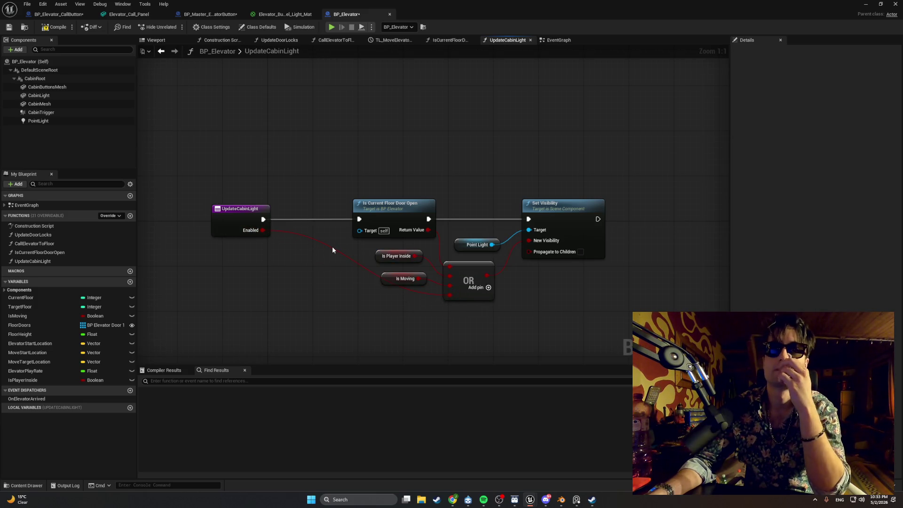
{"action": "double_click", "coordinate": [332, 244]}
{"action": "left_click_drag", "start_coordinate": [333, 244], "coordinate": [338, 294]}
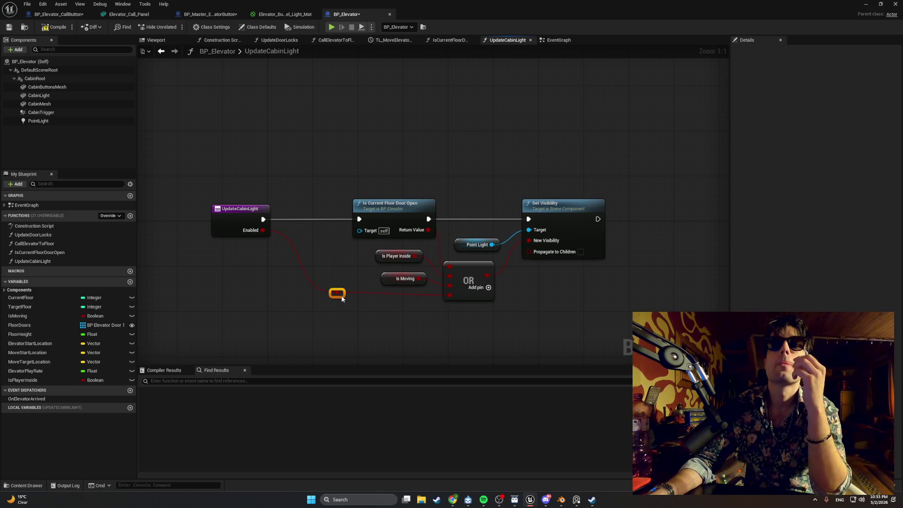
{"action": "left_click", "coordinate": [127, 14]}
- Place Update Cabin Light with Elevator Ref between the first Set Light and Delay
{"action": "left_click", "coordinate": [194, 14]}
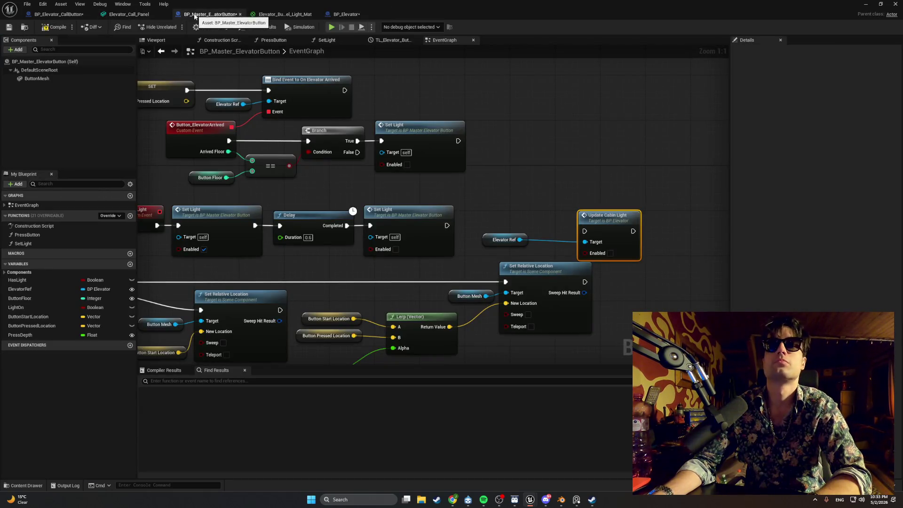
{"action": "left_click_drag", "start_coordinate": [517, 186], "coordinate": [455, 157]}
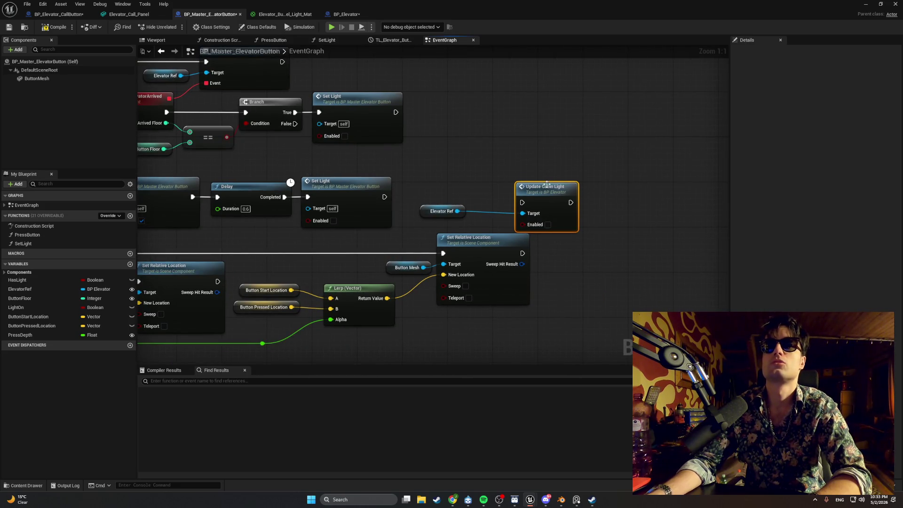
{"action": "scroll", "coordinate": [540, 178], "scroll_direction": "down", "scroll_amount": 1}
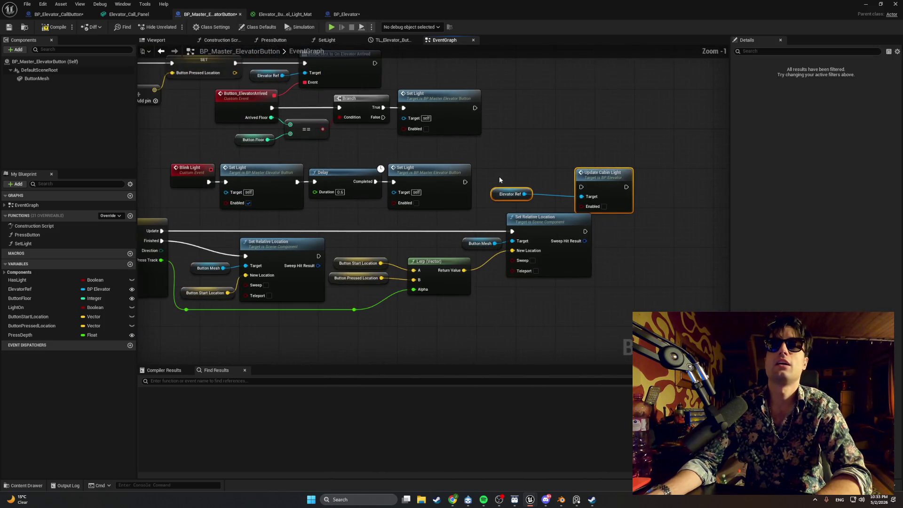
{"action": "left_click", "coordinate": [457, 162]}
{"action": "mouse_move", "coordinate": [458, 160]}
{"action": "left_mouse_down"}
{"action": "mouse_move", "coordinate": [329, 193]}
{"action": "mouse_move", "coordinate": [656, 155]}
{"action": "left_mouse_up"}
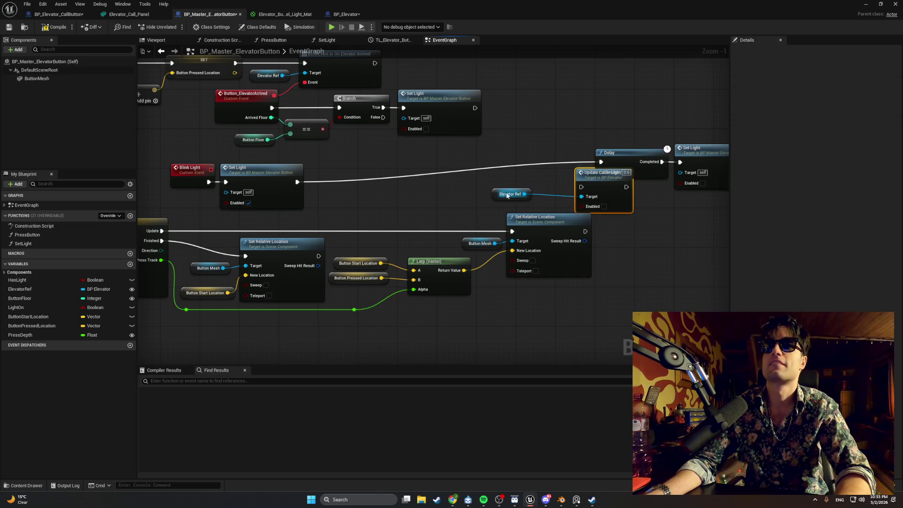
{"action": "mouse_move", "coordinate": [497, 194]}
{"action": "left_mouse_down"}
{"action": "mouse_move", "coordinate": [535, 199]}
{"action": "mouse_move", "coordinate": [311, 183]}
{"action": "mouse_move", "coordinate": [322, 178]}
{"action": "left_mouse_up"}
{"action": "left_click", "coordinate": [592, 177], "text": "ctrl"}
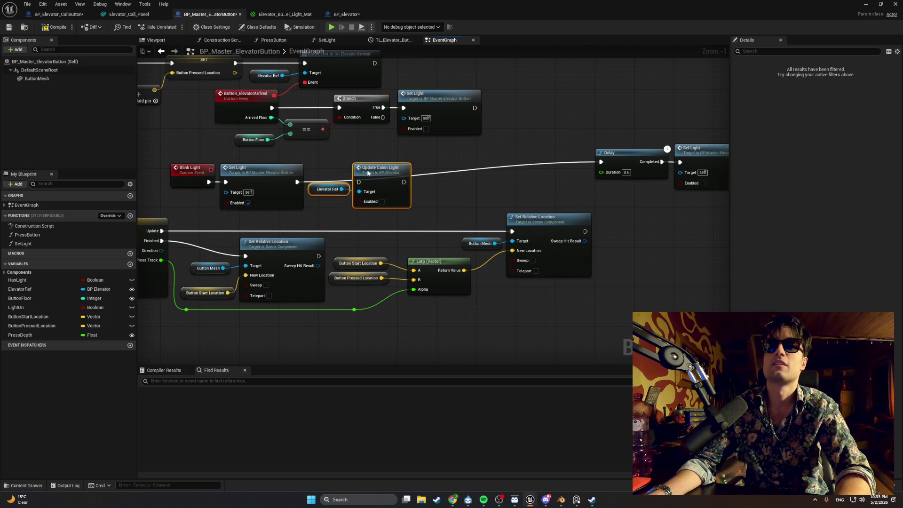
{"action": "scroll", "coordinate": [322, 179], "scroll_direction": "up", "scroll_amount": 1}
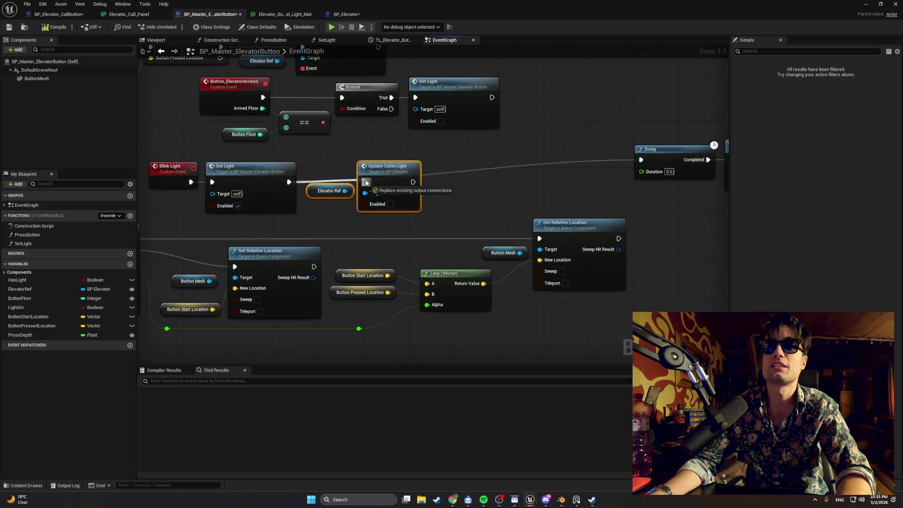
{"action": "left_click_drag", "start_coordinate": [422, 170], "coordinate": [300, 172]}
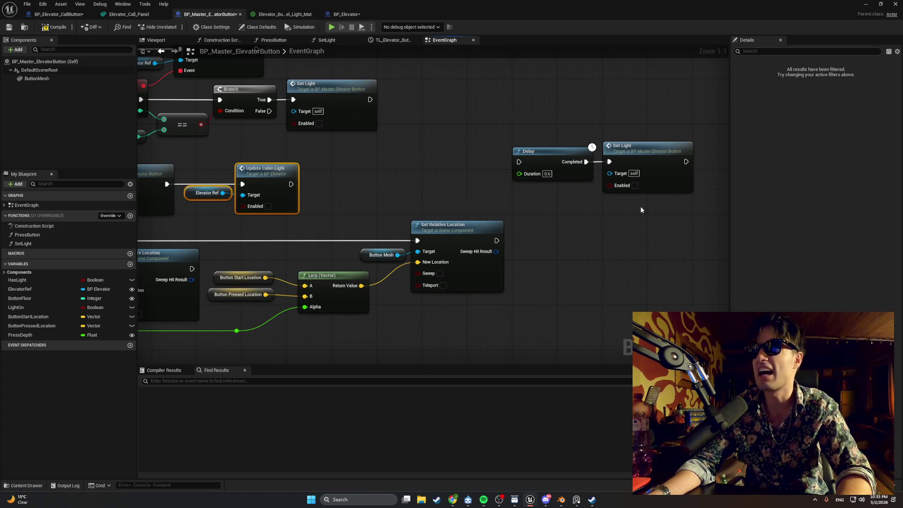
{"action": "mouse_move", "coordinate": [641, 208]}
{"action": "left_mouse_down"}
{"action": "mouse_move", "coordinate": [579, 157]}
{"action": "mouse_move", "coordinate": [375, 180]}
{"action": "left_mouse_up"}
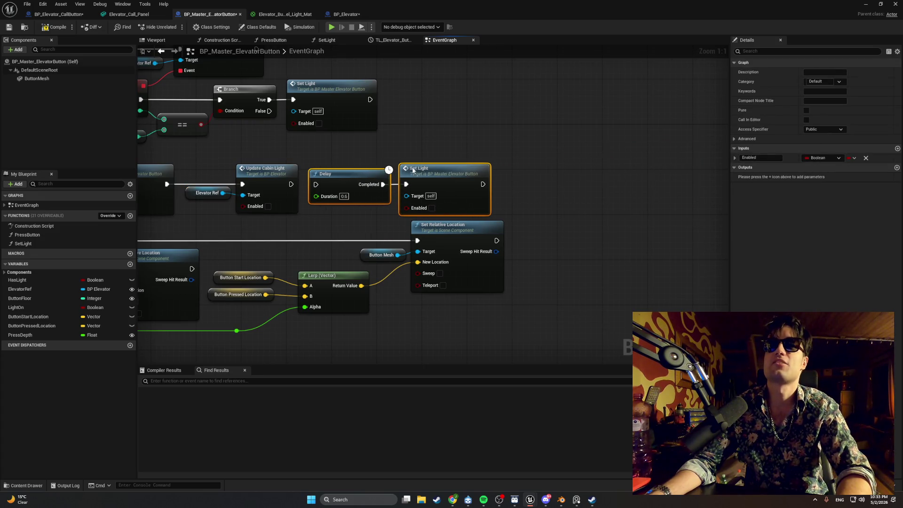
{"action": "left_click_drag", "start_coordinate": [291, 184], "coordinate": [316, 184]}
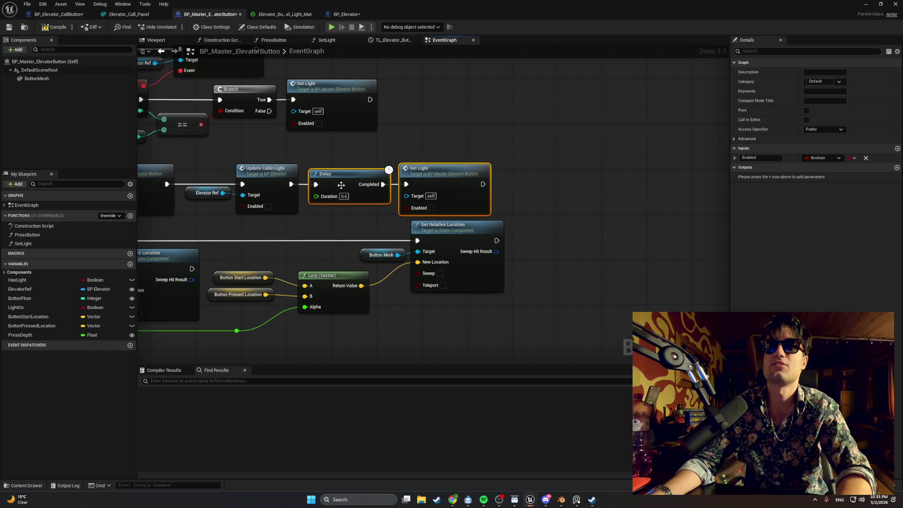
- Duplicate Update Cabin Light after the second Set Light with Enabled ticked, then Play
{"action": "left_click_drag", "start_coordinate": [277, 156], "coordinate": [218, 202]}
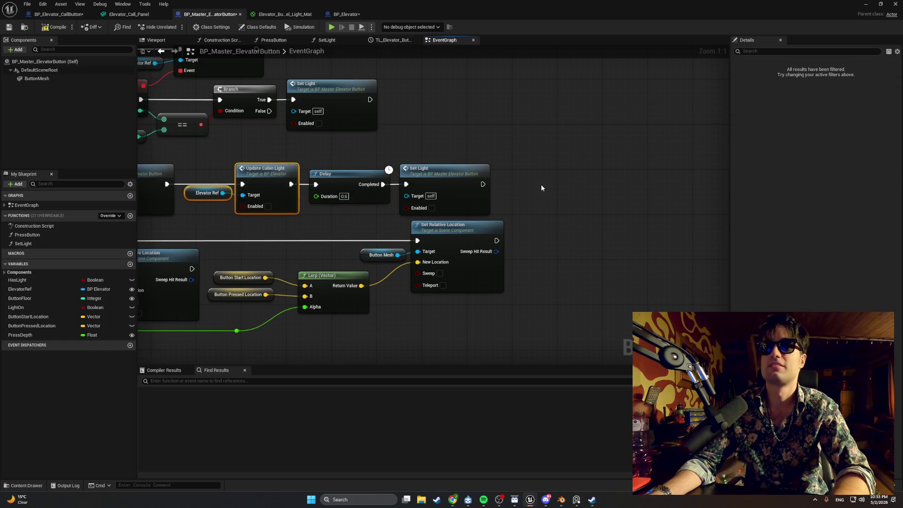
{"action": "key", "text": "ctrl+d"}
{"action": "mouse_move", "coordinate": [483, 184]}
{"action": "left_mouse_down"}
{"action": "mouse_move", "coordinate": [569, 189]}
{"action": "mouse_move", "coordinate": [576, 181]}
{"action": "mouse_move", "coordinate": [564, 178]}
{"action": "left_mouse_up"}
{"action": "left_click", "coordinate": [595, 212]}
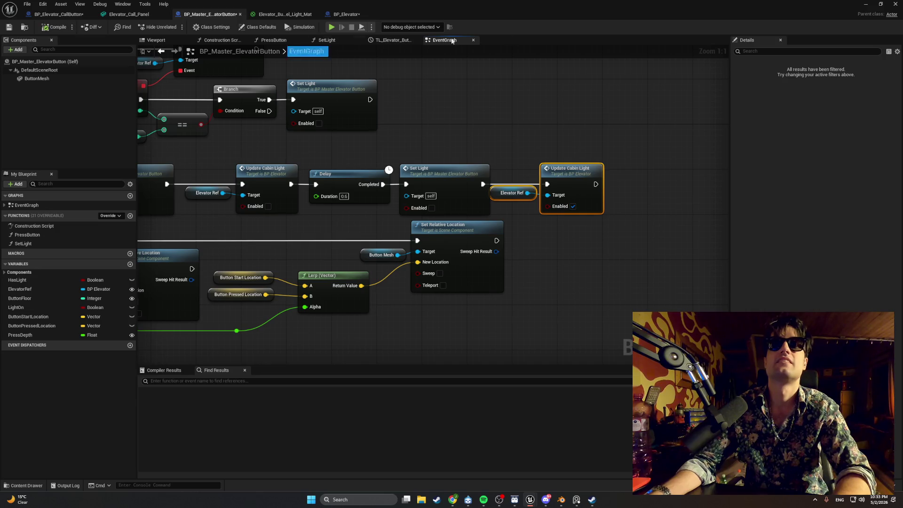
{"action": "left_click", "coordinate": [866, 4]}
{"action": "left_click", "coordinate": [167, 27]}
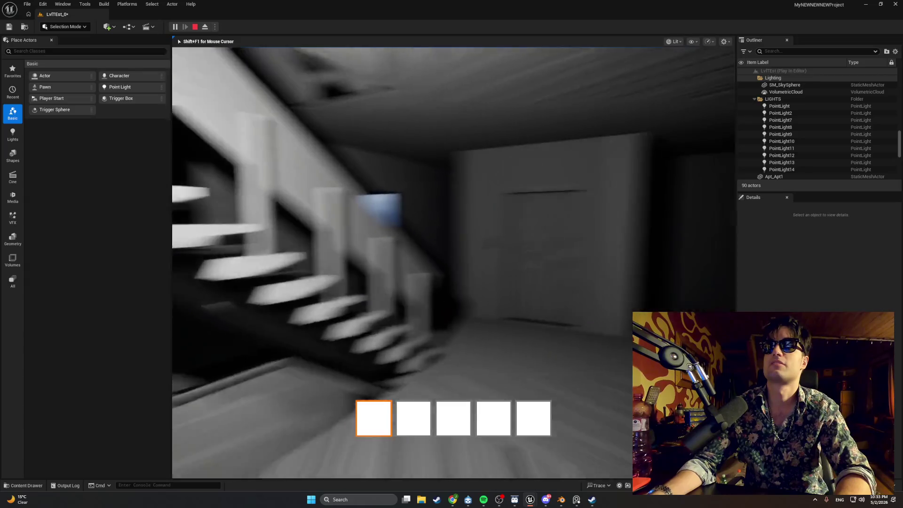
- Walk forward to the elevator call panel, then stop the play session
{"action": "key", "text": "w"}
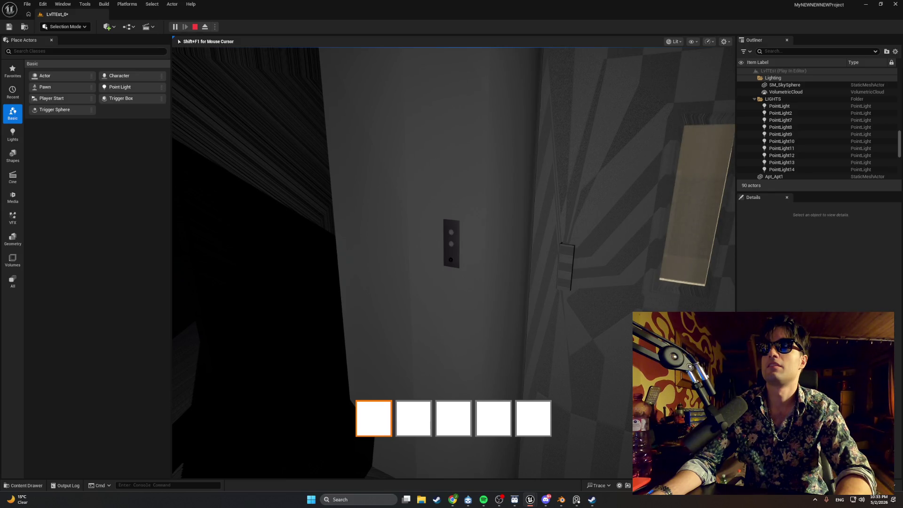
{"action": "key", "text": "Escape"}
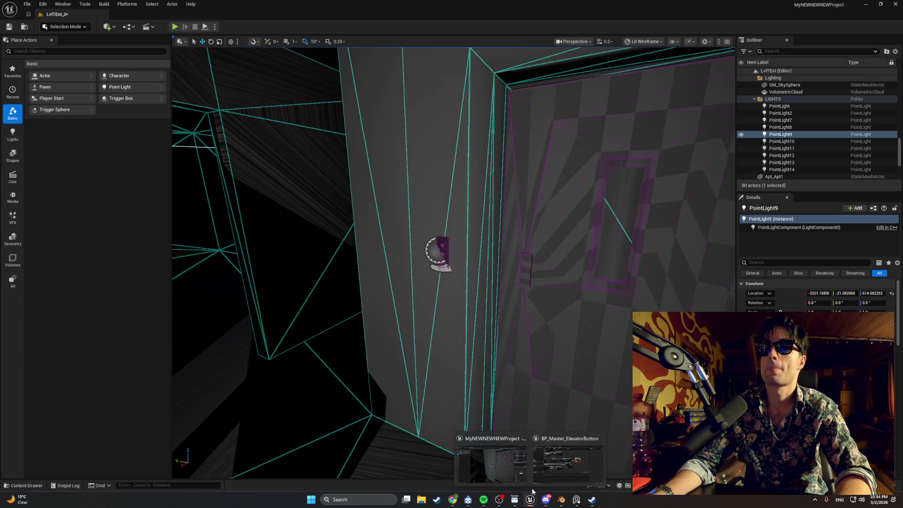
- Tick Enabled on the first Update Cabin Light call and start a new play test
{"action": "key", "text": "alt+Tab"}
{"action": "scroll", "coordinate": [527, 410], "scroll_direction": "up", "scroll_amount": 3}
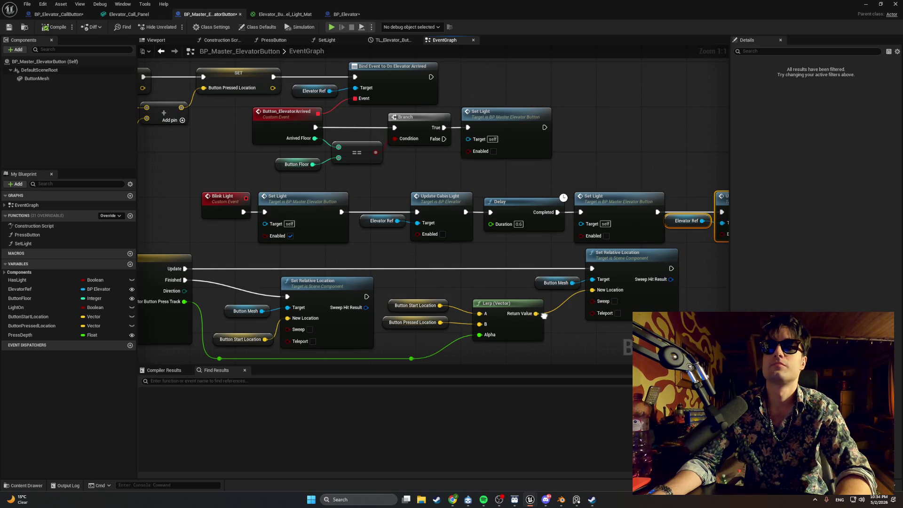
{"action": "left_click", "coordinate": [442, 233]}
{"action": "left_click_drag", "start_coordinate": [647, 250], "coordinate": [506, 253]}
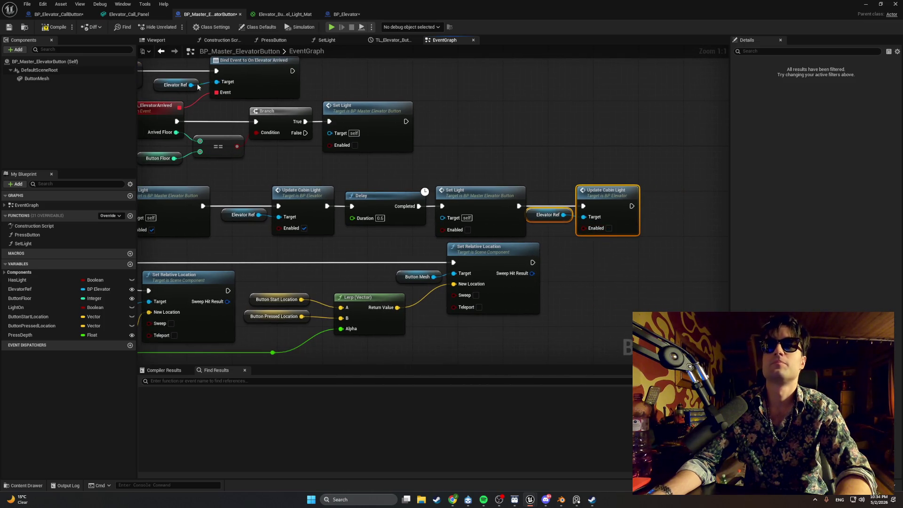
{"action": "left_click", "coordinate": [865, 3]}
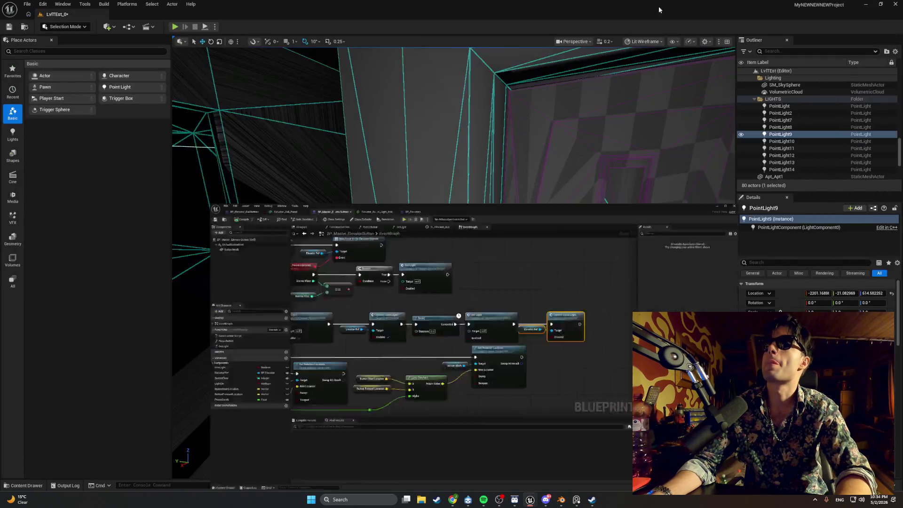
{"action": "left_click", "coordinate": [174, 26]}
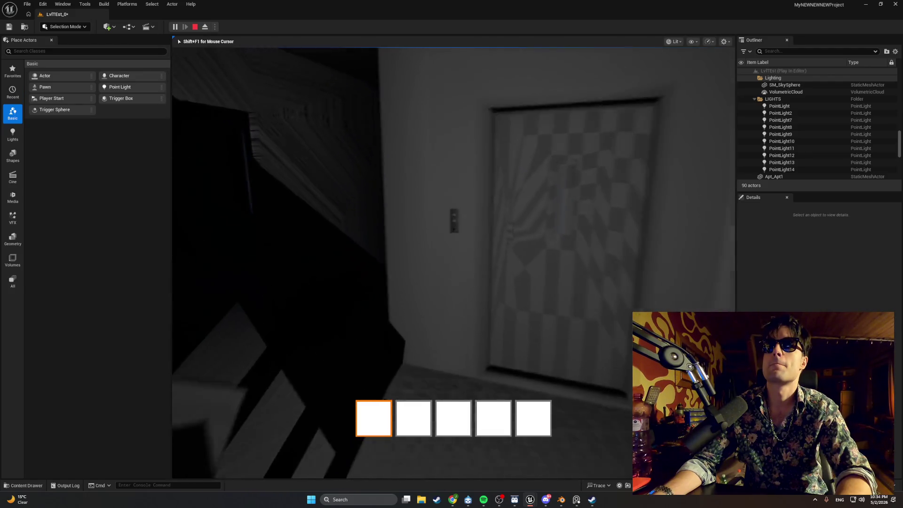
- Walk to the call panel, press E to call the elevator, then stop playing
{"action": "key", "text": "w"}
{"action": "key", "text": "e"}
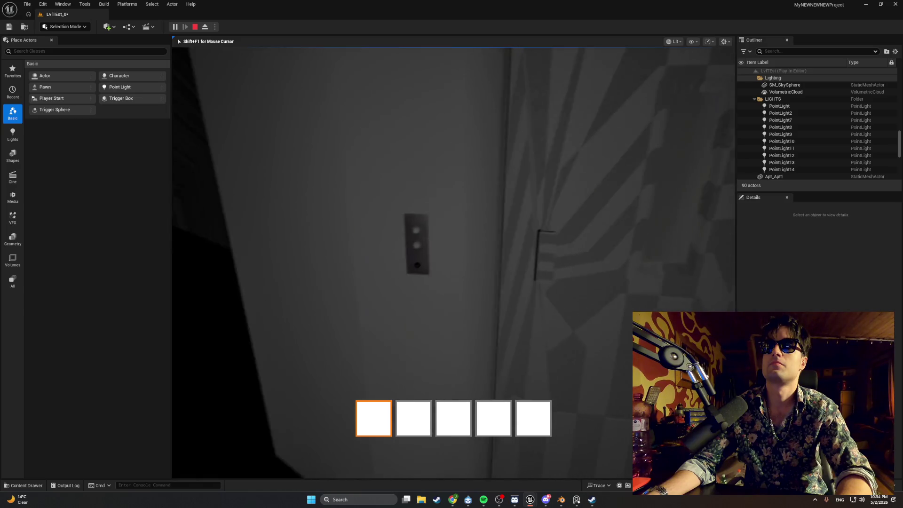
{"action": "key", "text": "Escape"}
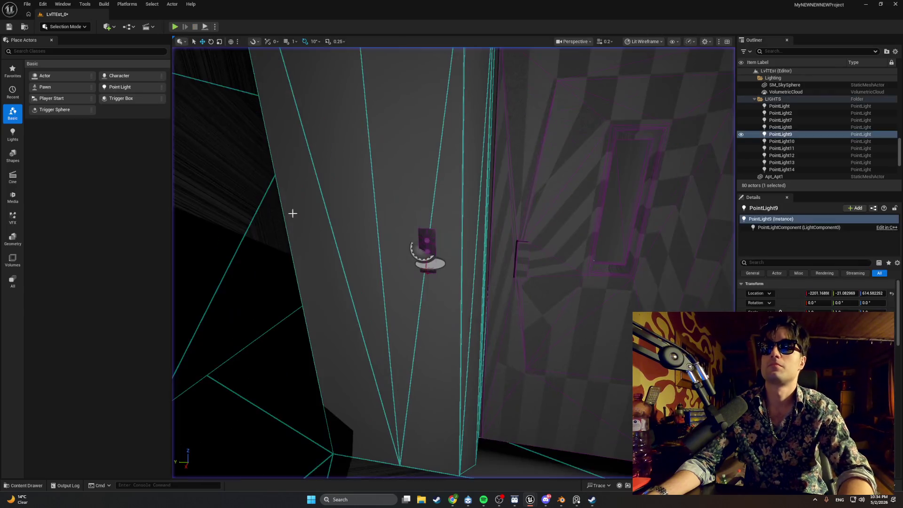
- Set the Delay node's duration to 0.8 seconds and relaunch Play
{"action": "mouse_move", "coordinate": [530, 499]}
{"action": "left_click", "coordinate": [549, 471]}
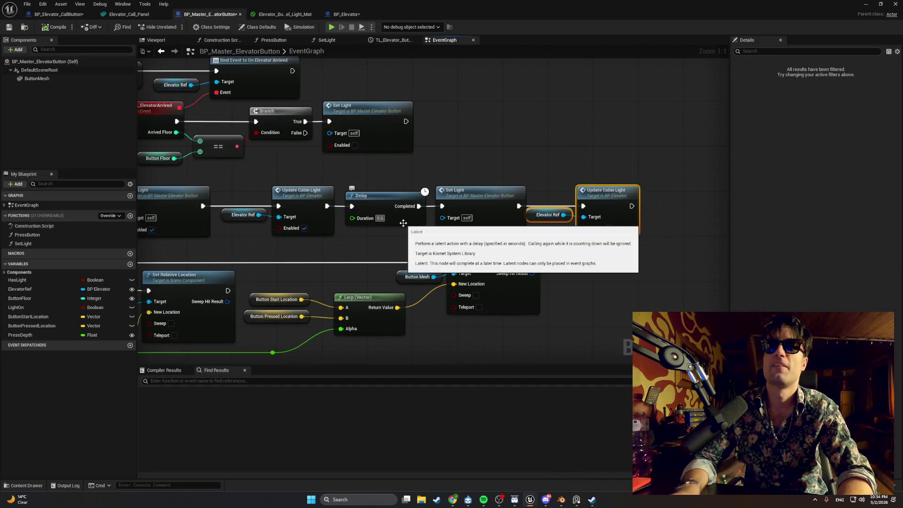
{"action": "type", "text": ".8"}
{"action": "left_click", "coordinate": [358, 162]}
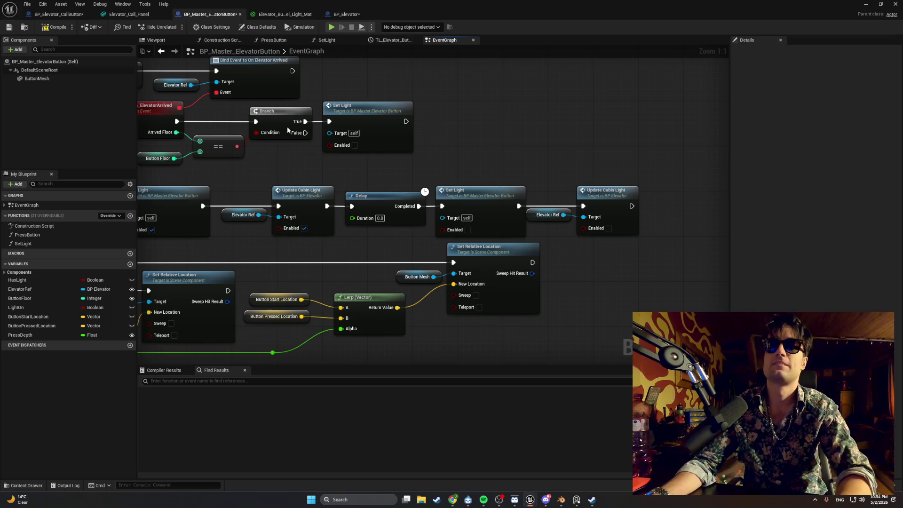
{"action": "left_click", "coordinate": [866, 5]}
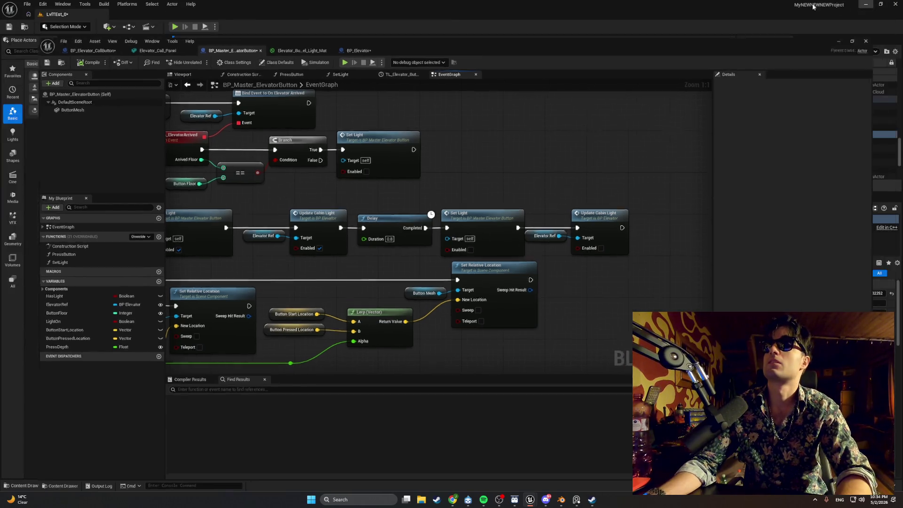
{"action": "left_click", "coordinate": [175, 27]}
- Walk to the elevator call panel, step back from it, and stop the play session
{"action": "mouse_move", "coordinate": [453, 262]}
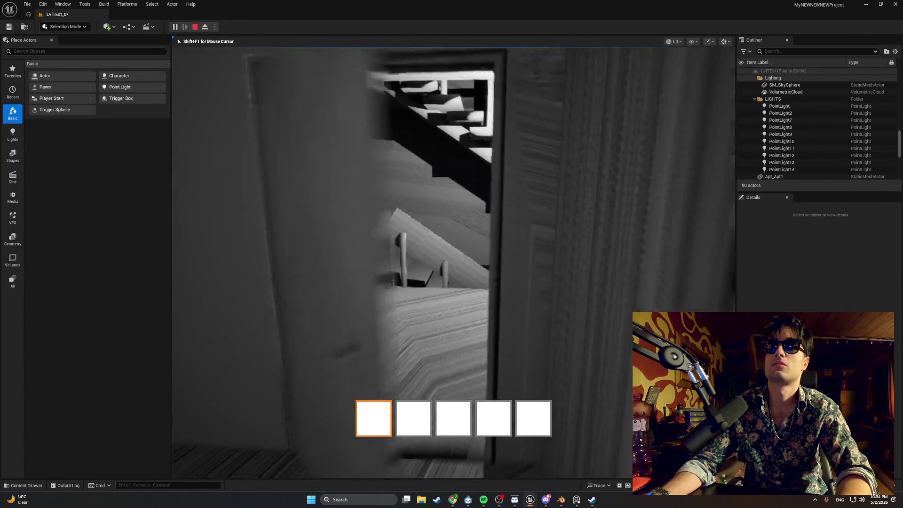
{"action": "key", "text": "w"}
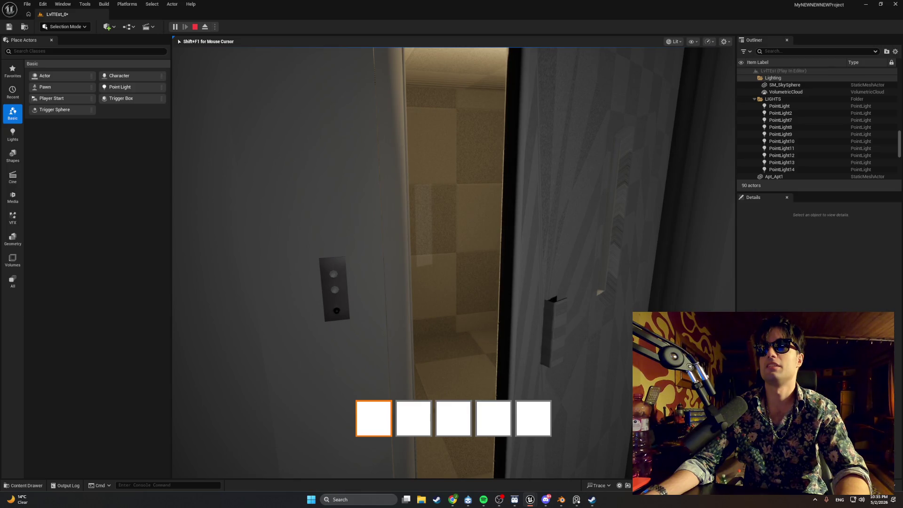
{"action": "key", "text": "s"}
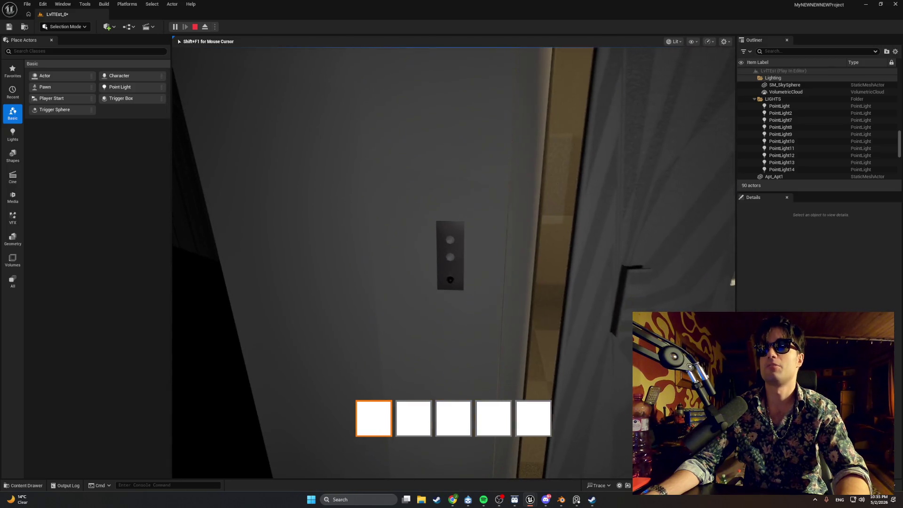
{"action": "key", "text": "Escape"}
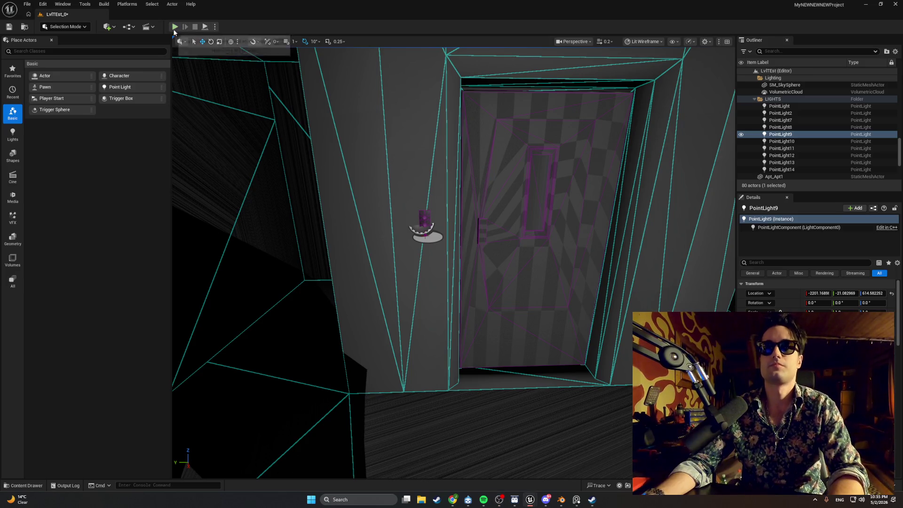
- Play the level again and repeatedly walk up to the call panel, pressing E to call the elevator
{"action": "left_click", "coordinate": [174, 27]}
{"action": "key", "text": "w"}
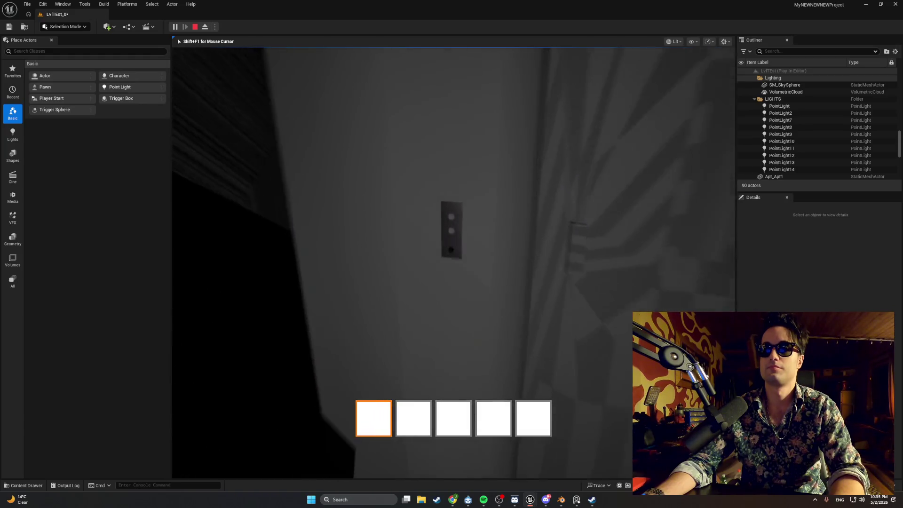
{"action": "key", "text": "e"}
{"action": "key", "text": "s"}
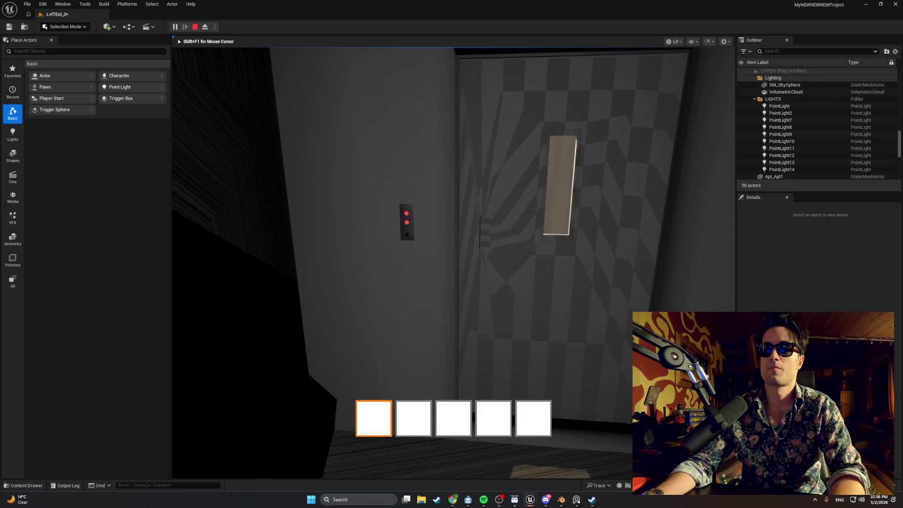
{"action": "key", "text": "w"}
{"action": "key", "text": "e"}
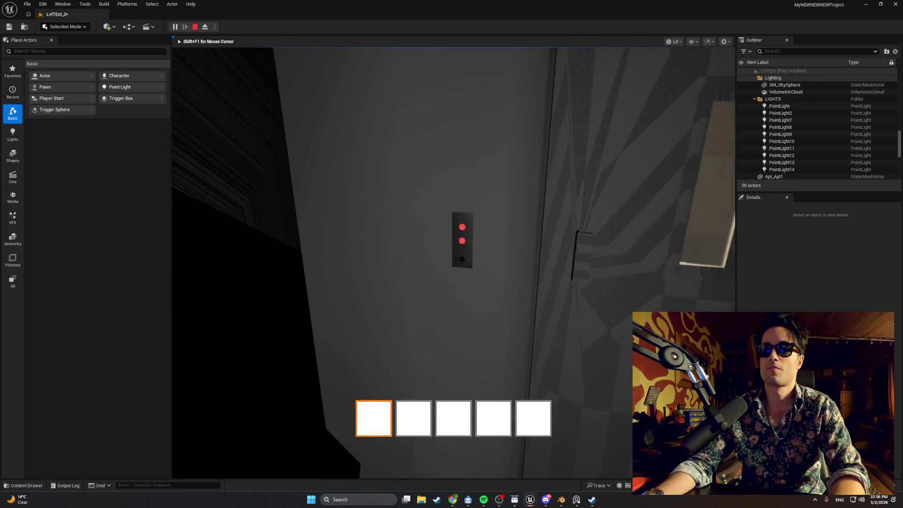
{"action": "key", "text": "s"}
{"action": "key", "text": "w"}
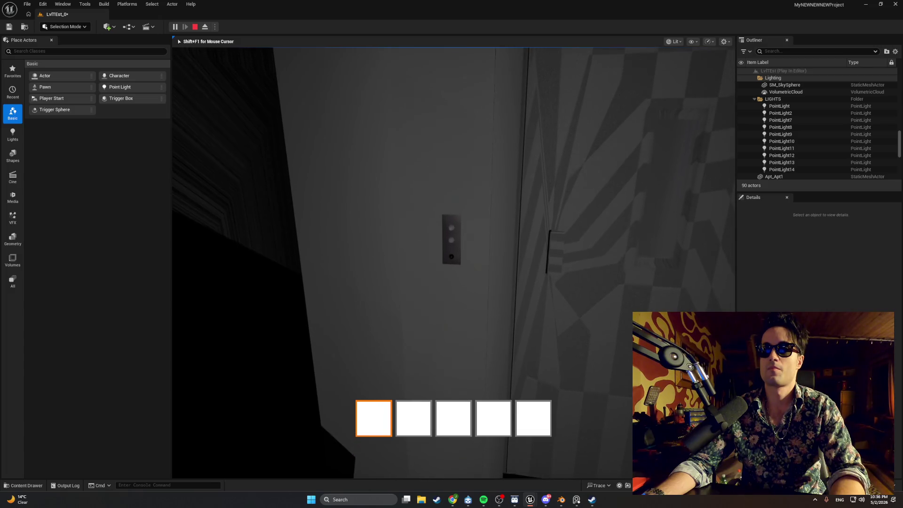
{"action": "key", "text": "e"}
- Stop the play session and open BP_Elevator_Door_1 from the Content Drawer's Elevator folder
{"action": "key", "text": "Escape"}
{"action": "key", "text": "ctrl+space"}
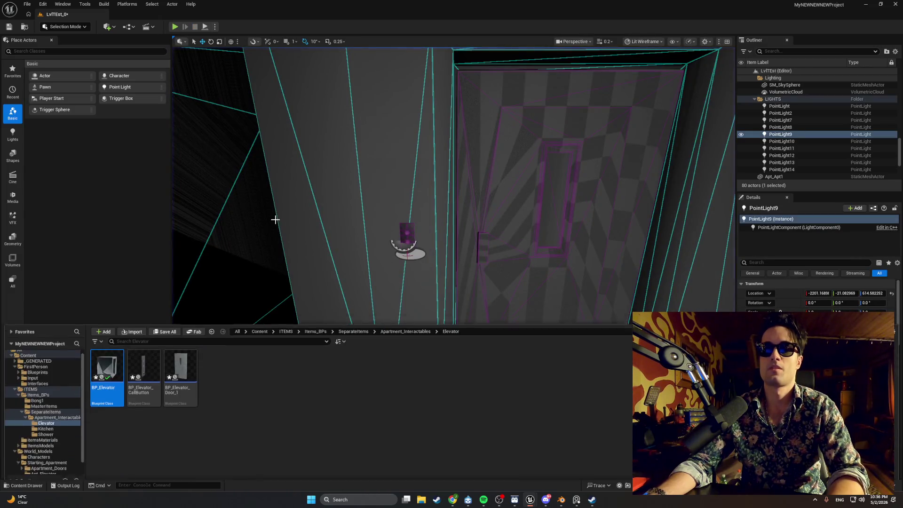
{"action": "double_click", "coordinate": [189, 354]}
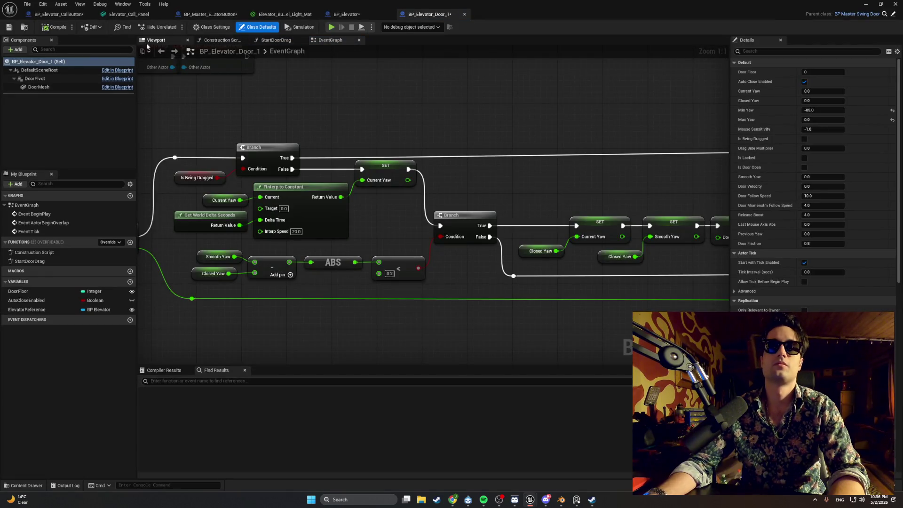
- Set the DoorMesh Element 0 material to Material_002 in BP_Elevator_Door_1, save, and return to the level
{"action": "left_click", "coordinate": [155, 40]}
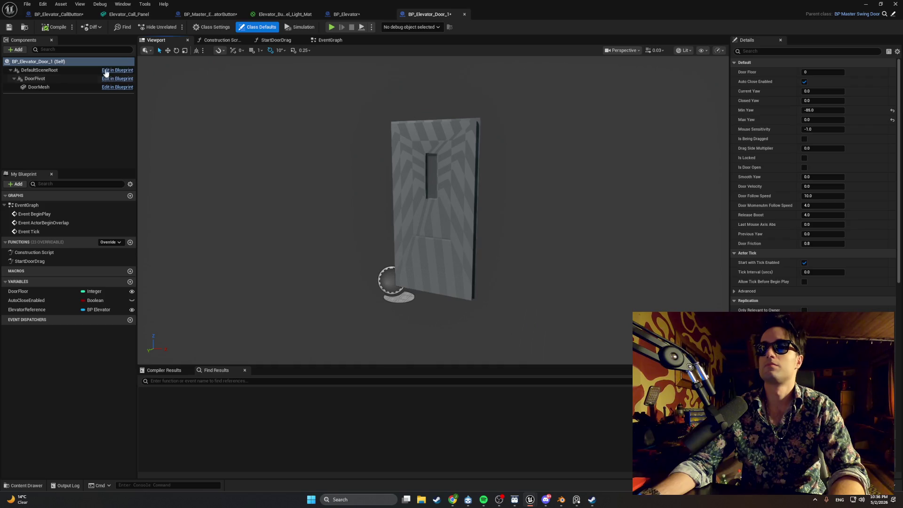
{"action": "left_click", "coordinate": [73, 88]}
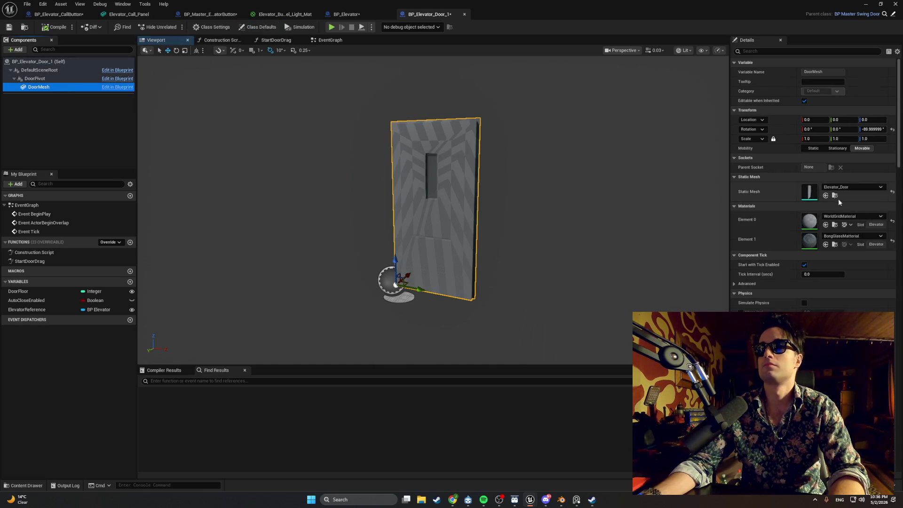
{"action": "left_click", "coordinate": [853, 236]}
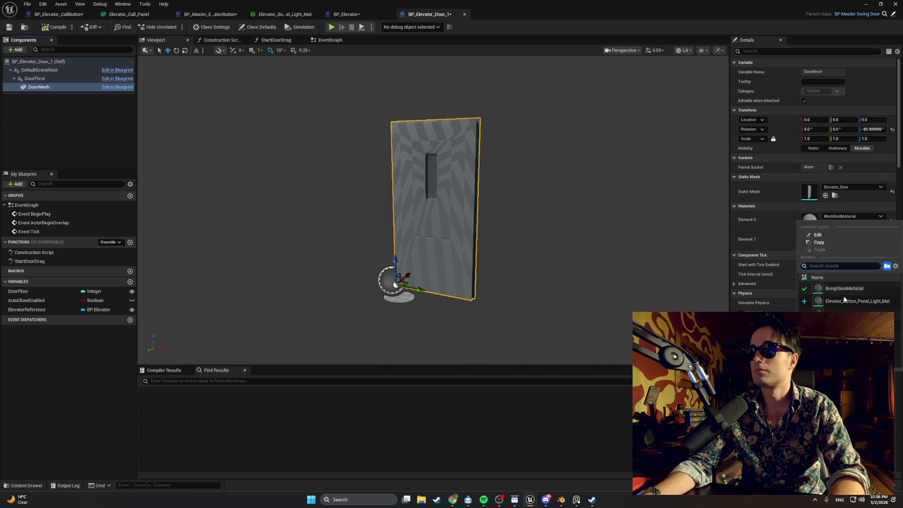
{"action": "left_click", "coordinate": [840, 324]}
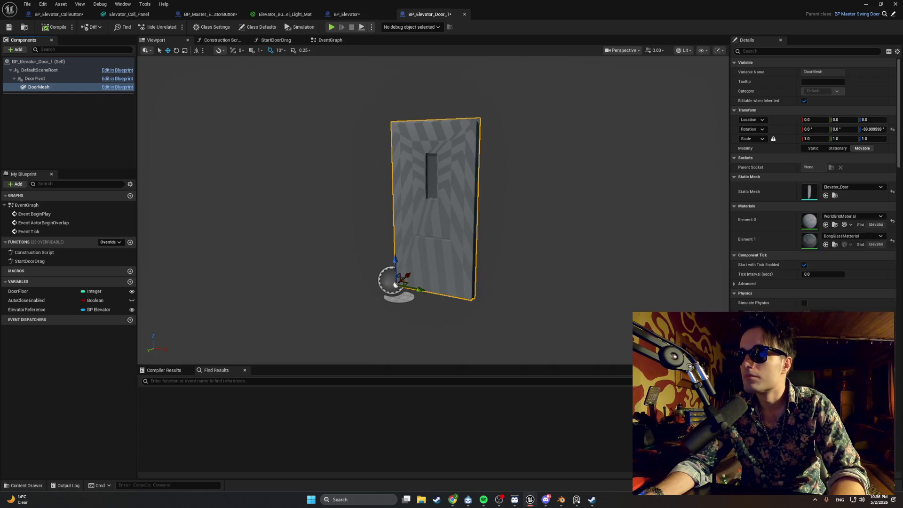
{"action": "key", "text": "ctrl+s"}
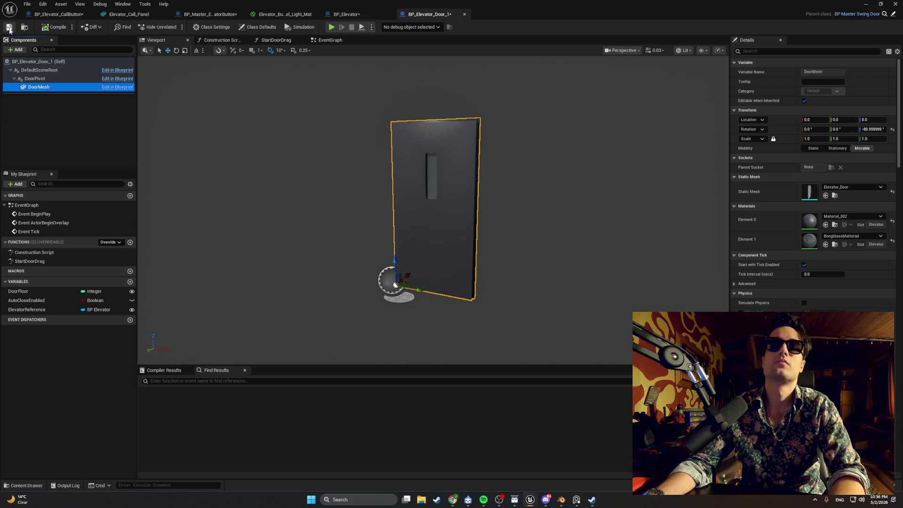
{"action": "key", "text": "alt+Tab"}
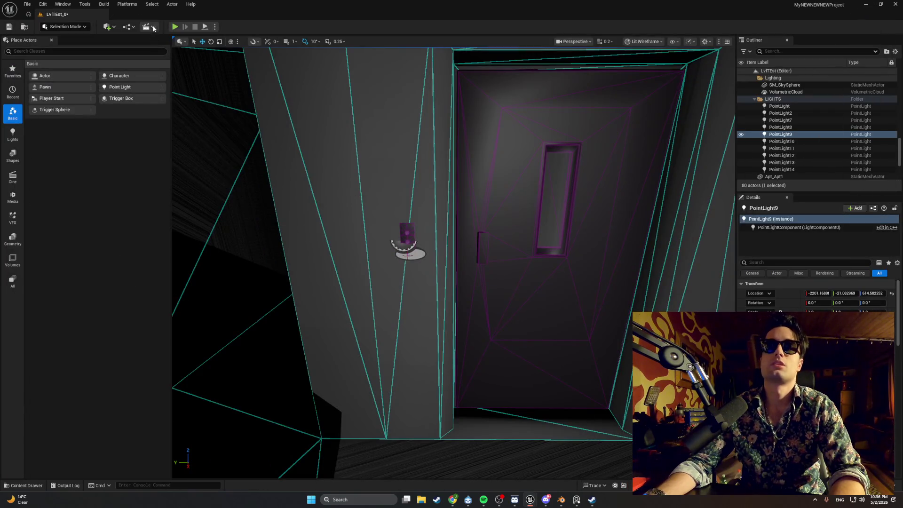
- Begin a fresh Play-In-Editor session from the level editor toolbar's Play button
{"action": "left_click", "coordinate": [171, 27]}
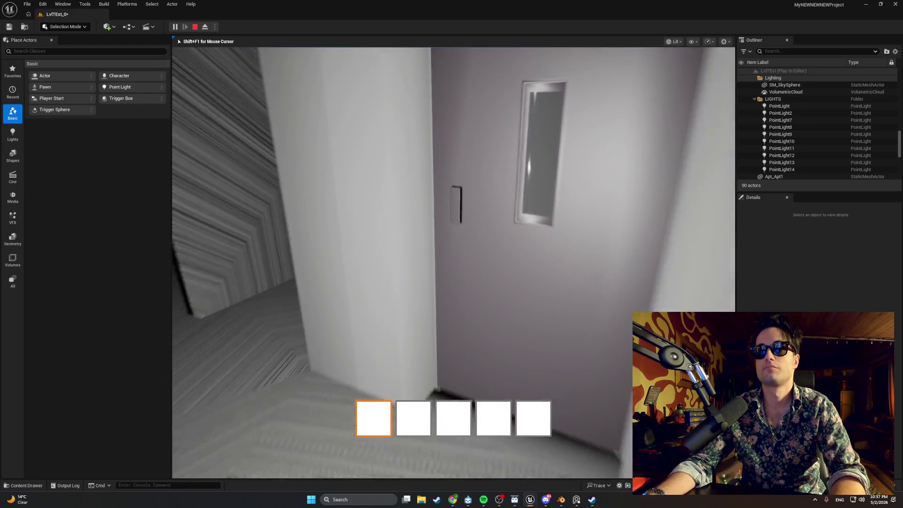
- Walk down the stairs to the elevator call panel and press E to call the elevator
{"action": "key", "text": "s"}
{"action": "key", "text": "w"}
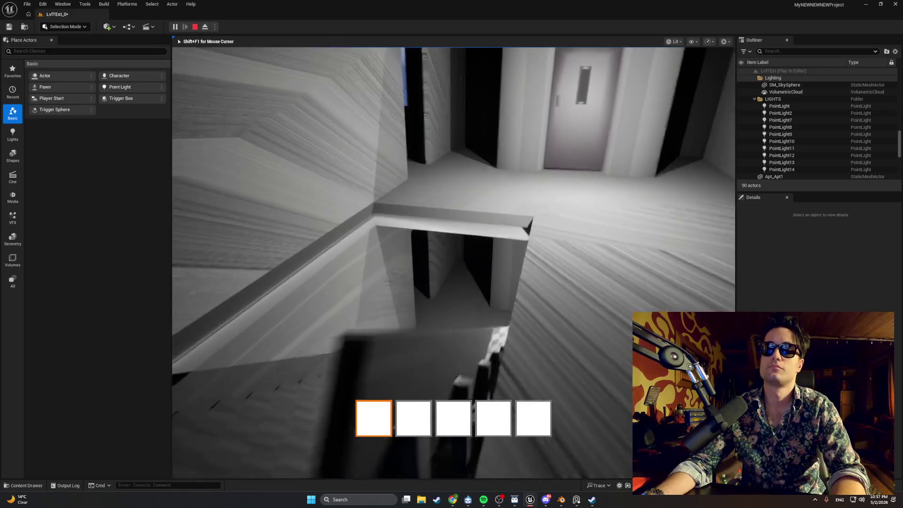
{"action": "key", "text": "w"}
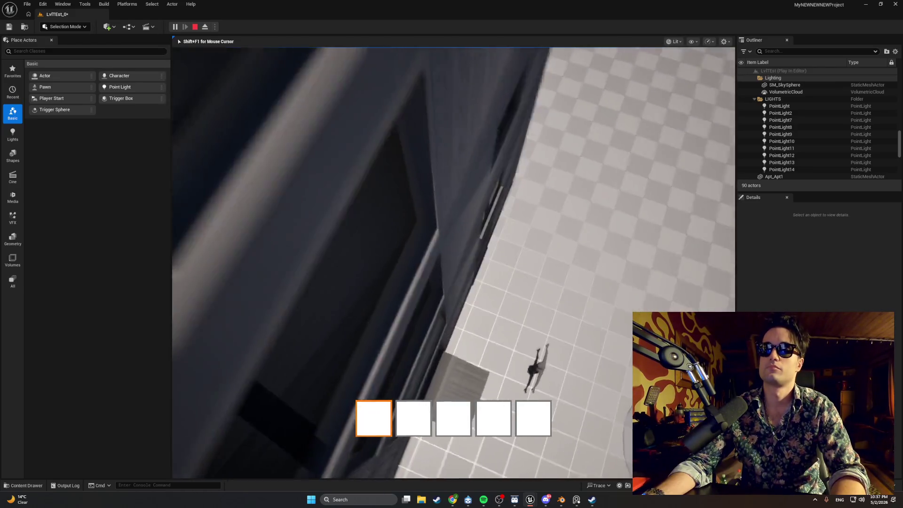
{"action": "key", "text": "w"}
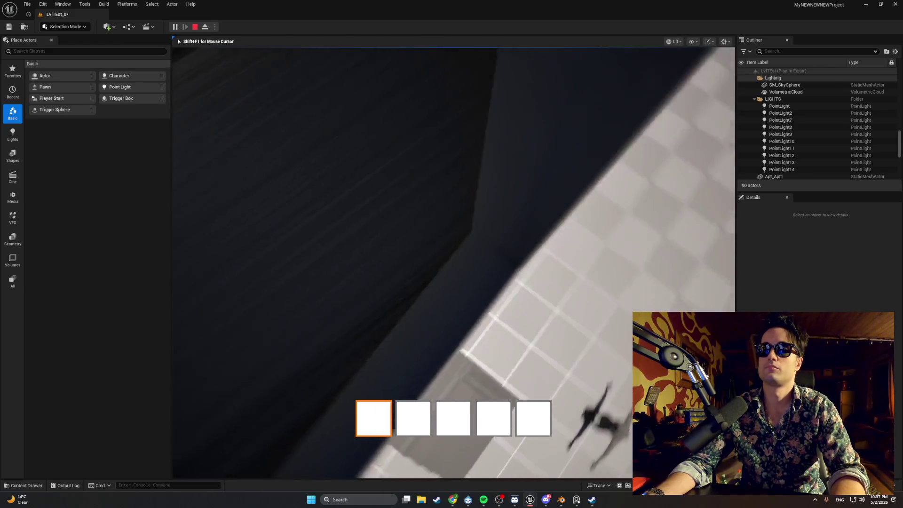
{"action": "key", "text": "w"}
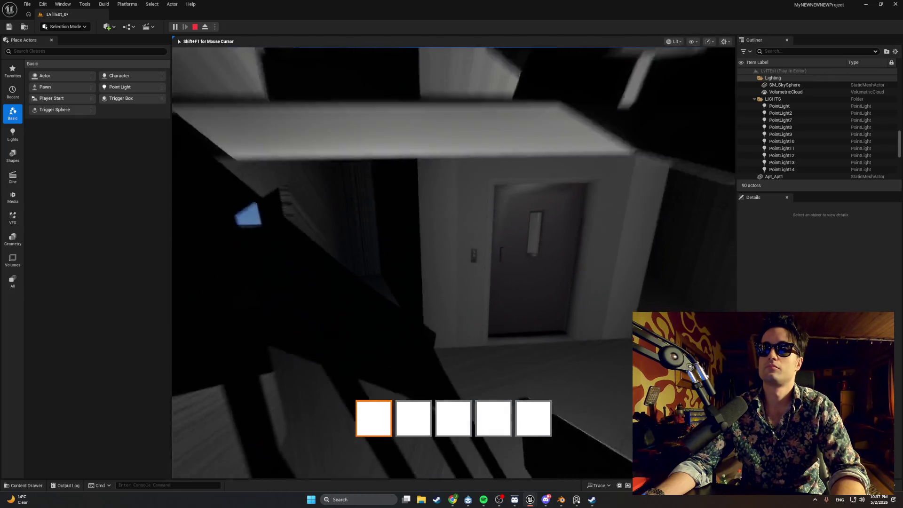
{"action": "key", "text": "e"}
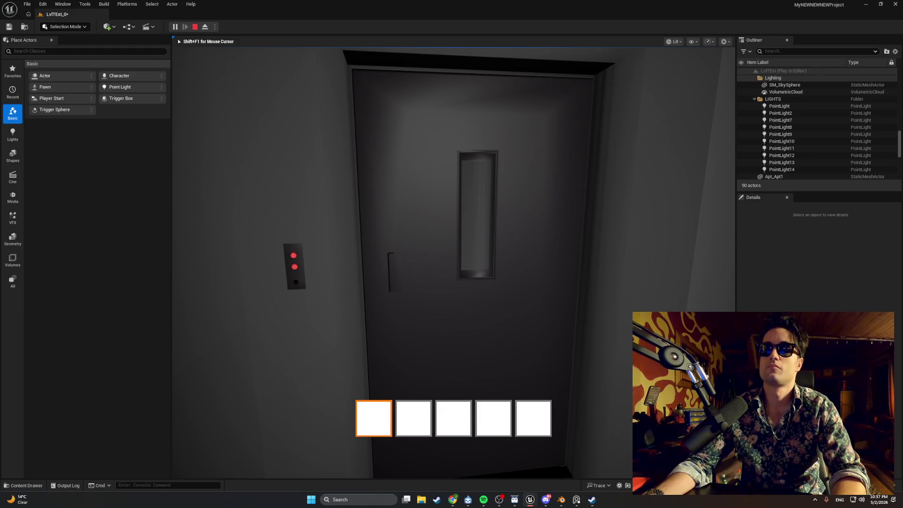
{"action": "key", "text": "w"}
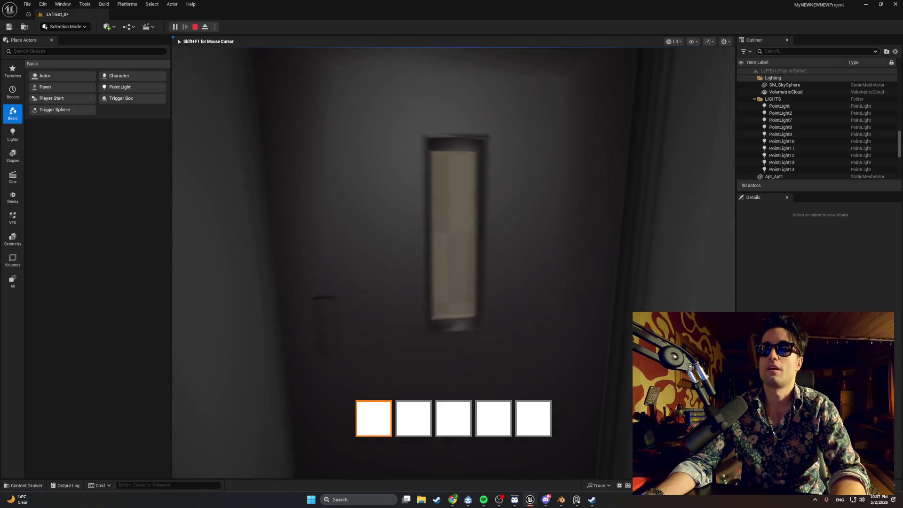
{"action": "key", "text": "s"}
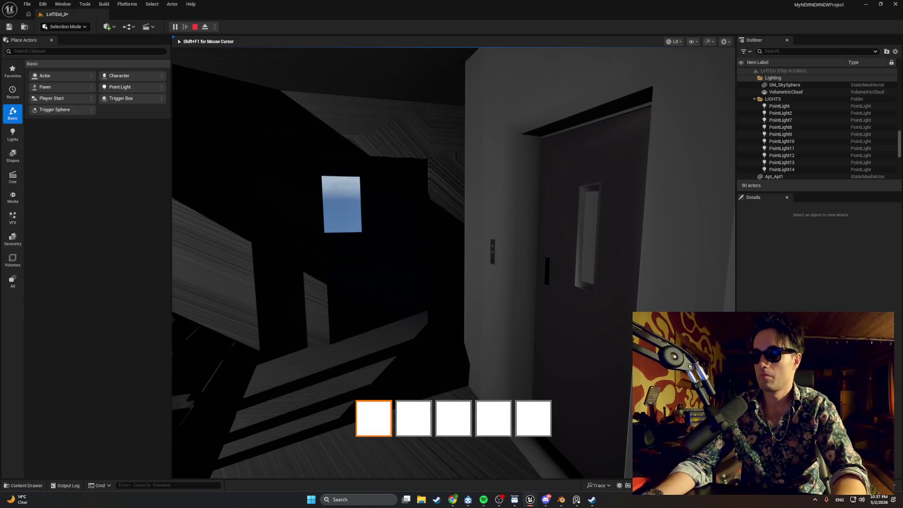
- Approach the opening elevator doors, walk around the panel again, and end the play session
{"action": "key", "text": "w"}
{"action": "key", "text": "e"}
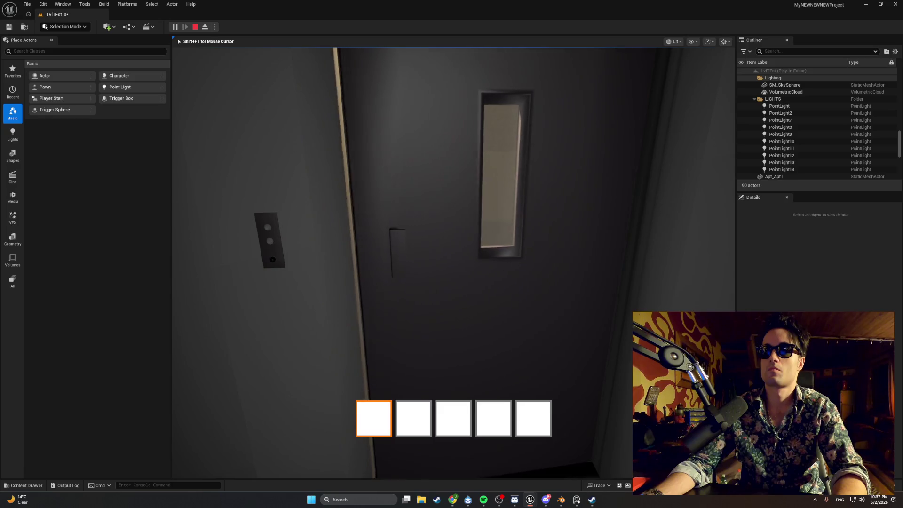
{"action": "key", "text": "s"}
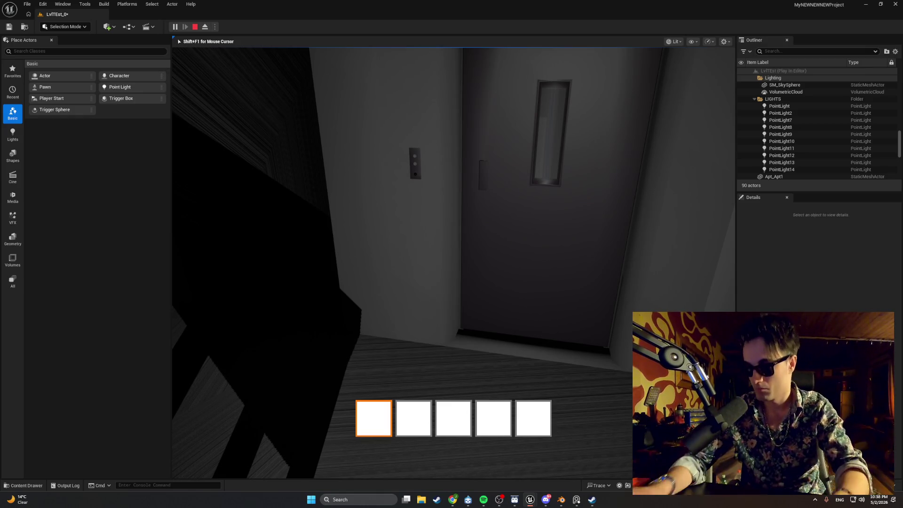
{"action": "key", "text": "w"}
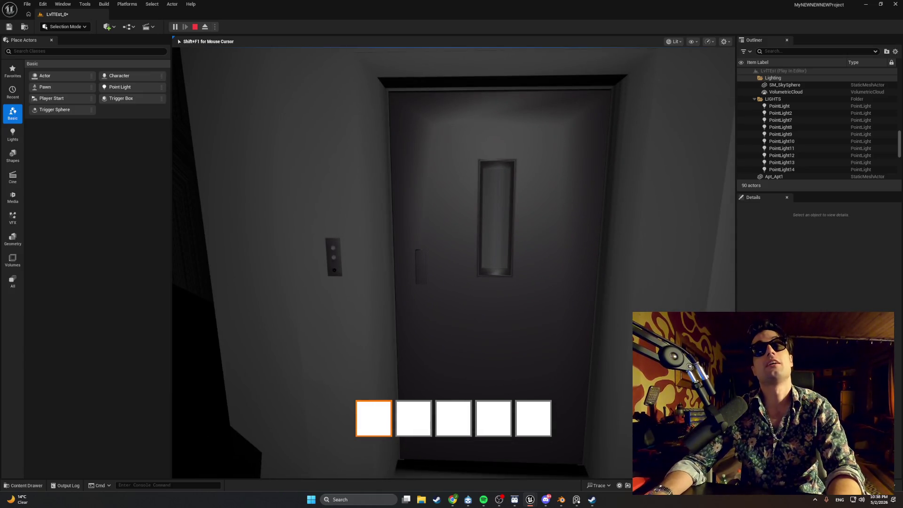
{"action": "mouse_move", "coordinate": [453, 262]}
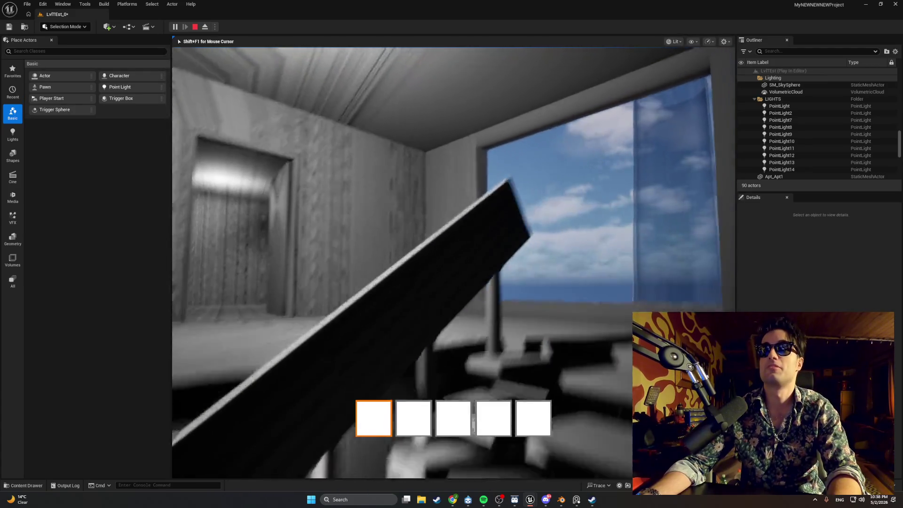
{"action": "key", "text": "w"}
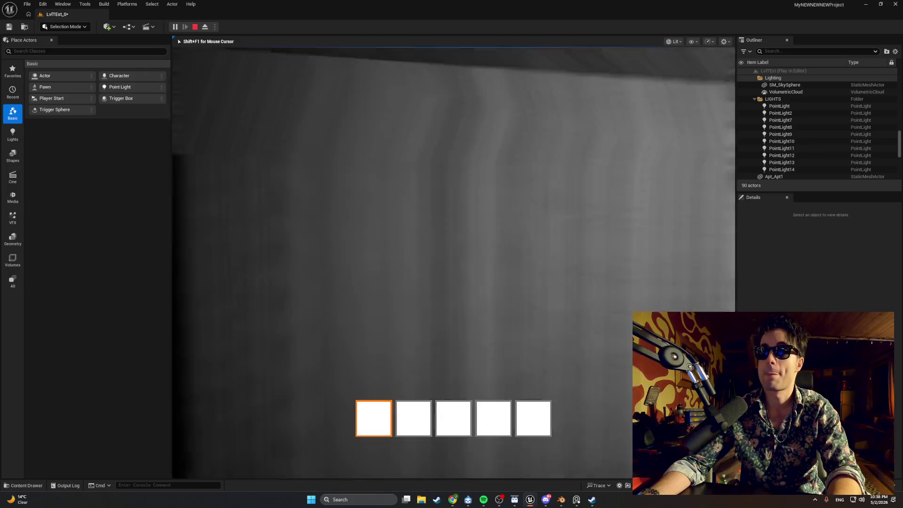
{"action": "key", "text": "Escape"}
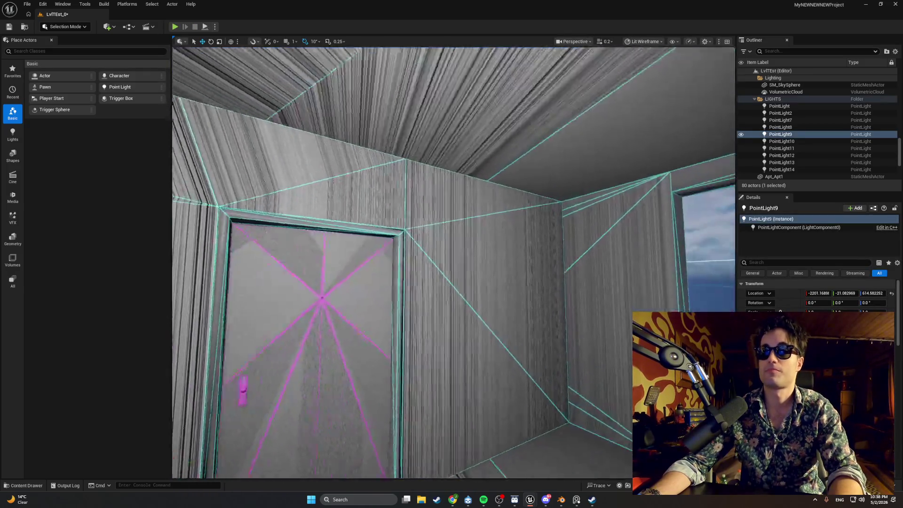
- Fly the editor camera back to a wide view of the stairwell and elevator door
{"action": "left_click_drag", "start_coordinate": [452, 263], "coordinate": [409, 268]}
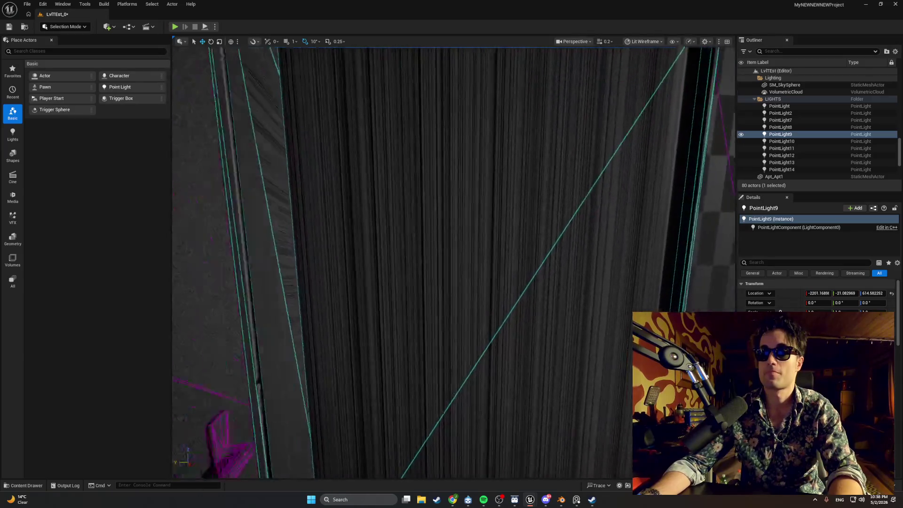
{"action": "mouse_move", "coordinate": [458, 291]}
{"action": "left_mouse_down"}
{"action": "mouse_move", "coordinate": [454, 308]}
{"action": "mouse_move", "coordinate": [459, 291]}
{"action": "left_mouse_up"}
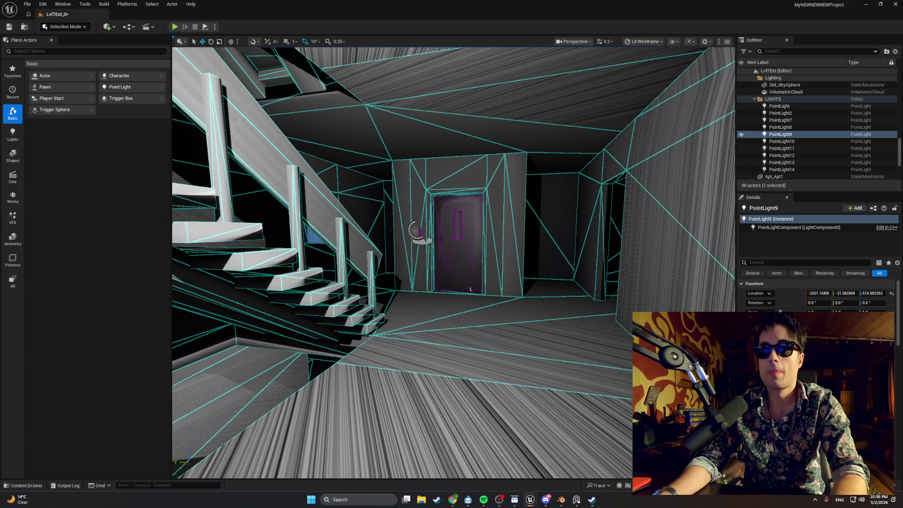
{"action": "left_click_drag", "start_coordinate": [458, 291], "coordinate": [458, 212]}
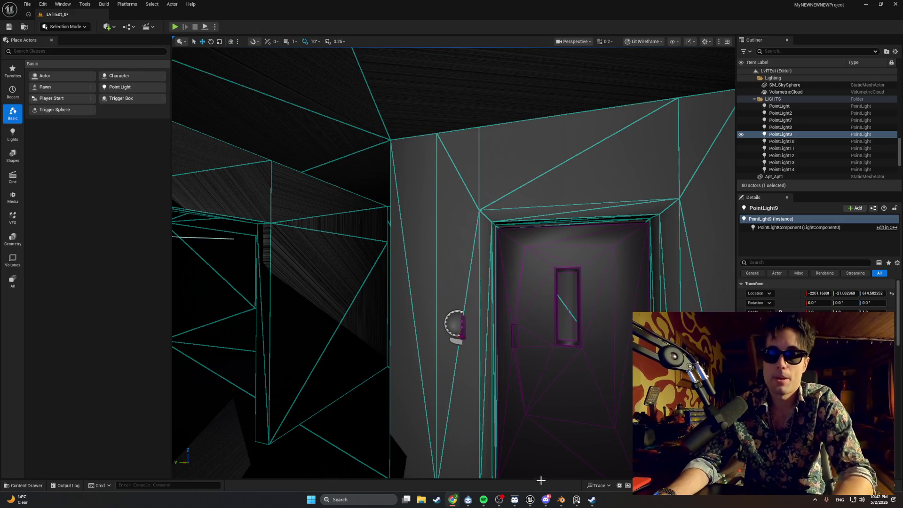
- Switch to Blender showing Apt_Elevator.blend's Elevator_Call_Panel mesh
{"action": "left_click", "coordinate": [561, 499]}
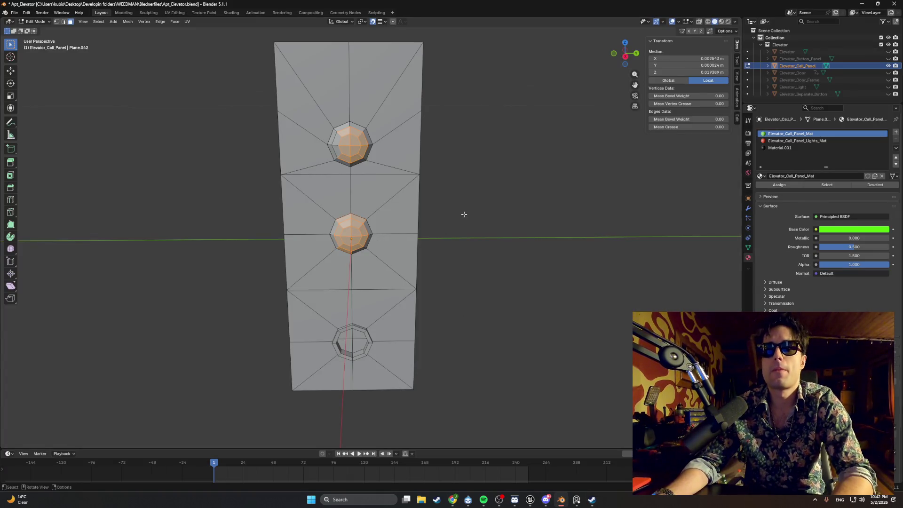
{"action": "mouse_move", "coordinate": [464, 214]}
{"action": "left_mouse_down"}
{"action": "mouse_move", "coordinate": [446, 213]}
{"action": "mouse_move", "coordinate": [500, 226]}
{"action": "left_mouse_up"}
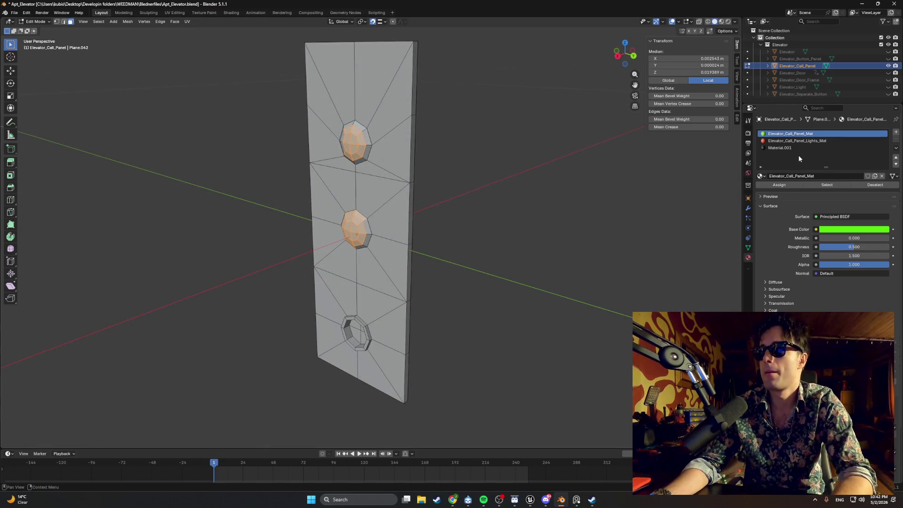
{"action": "left_click", "coordinate": [830, 141]}
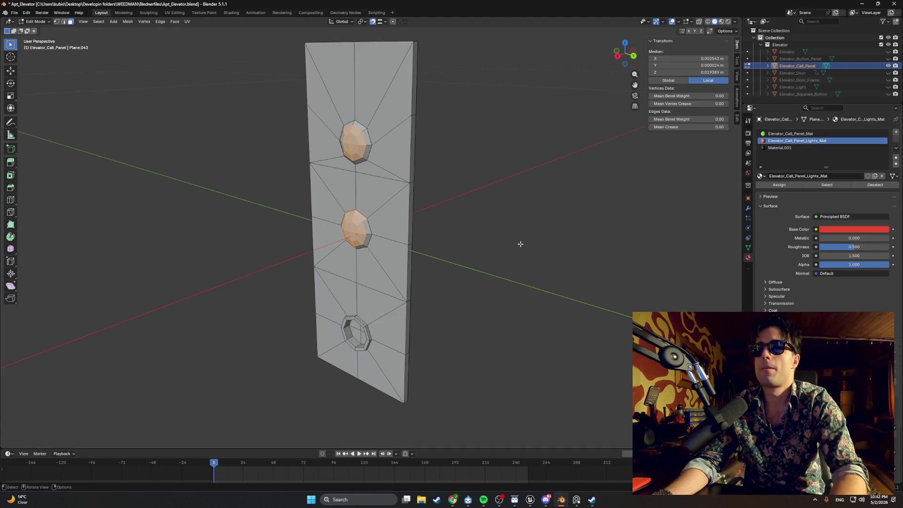
{"action": "key", "text": "z"}
{"action": "left_click", "coordinate": [515, 258]}
{"action": "left_click_drag", "start_coordinate": [515, 258], "coordinate": [536, 254]}
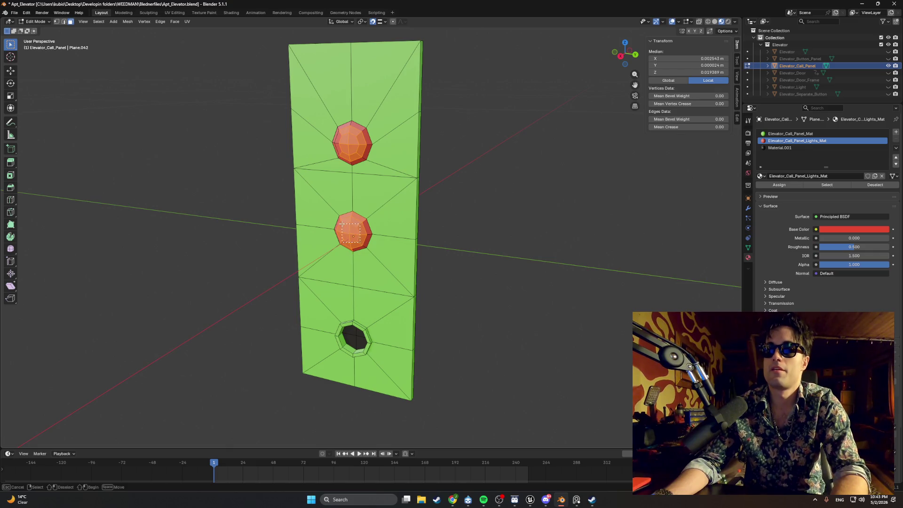
{"action": "left_click", "coordinate": [356, 250]}
{"action": "scroll", "coordinate": [360, 240], "scroll_direction": "up", "scroll_amount": 3}
{"action": "mouse_move", "coordinate": [363, 243]}
{"action": "left_mouse_down"}
{"action": "mouse_move", "coordinate": [356, 221]}
{"action": "mouse_move", "coordinate": [319, 211]}
{"action": "left_mouse_up"}
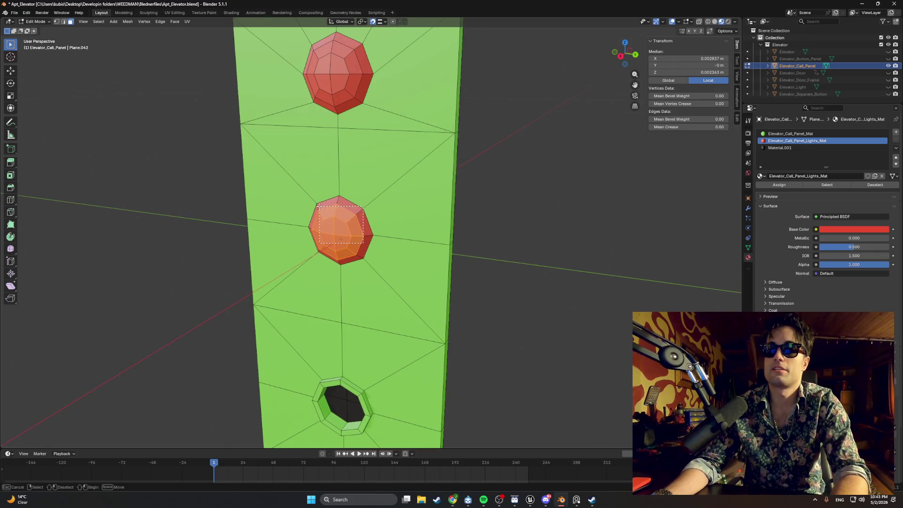
{"action": "scroll", "coordinate": [329, 225], "scroll_direction": "up", "scroll_amount": 1}
{"action": "left_click", "coordinate": [381, 155], "text": "shift"}
{"action": "key", "text": "shift+KP_1"}
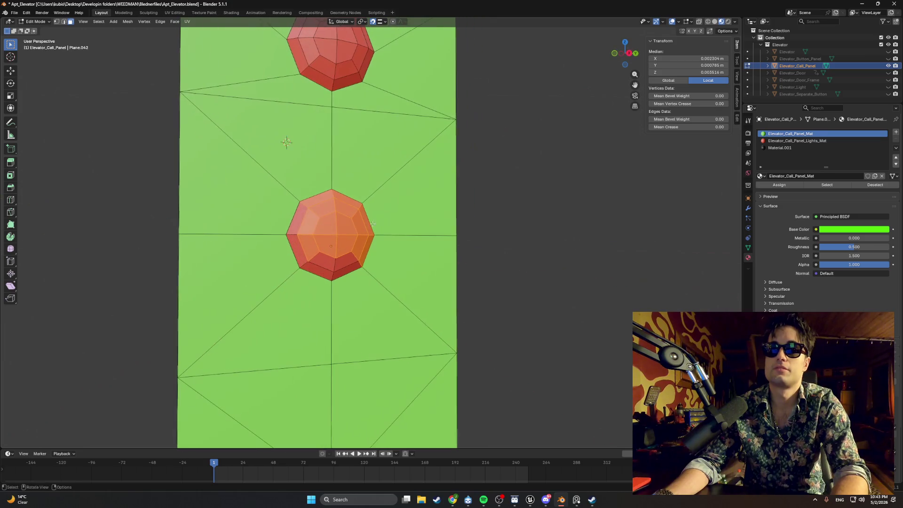
{"action": "left_click", "coordinate": [296, 249], "text": "shift"}
{"action": "left_click", "coordinate": [321, 270], "text": "shift"}
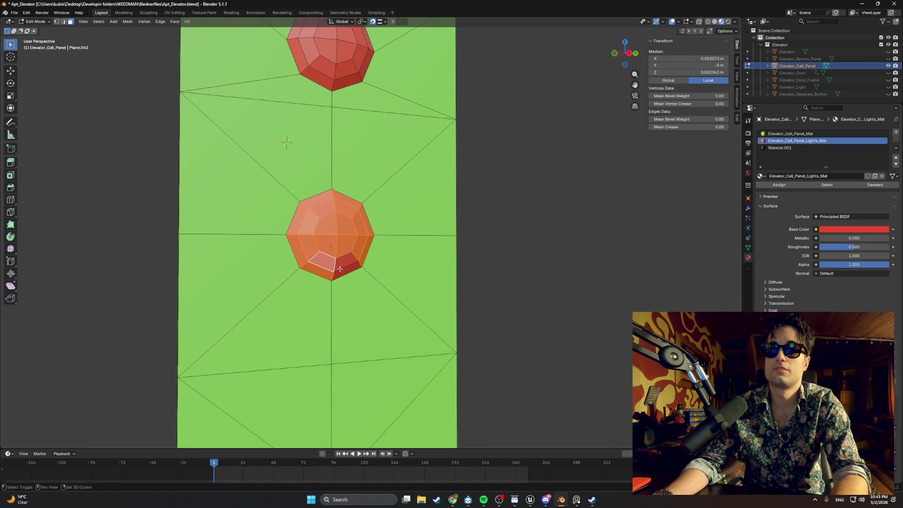
{"action": "left_click", "coordinate": [347, 262], "text": "shift"}
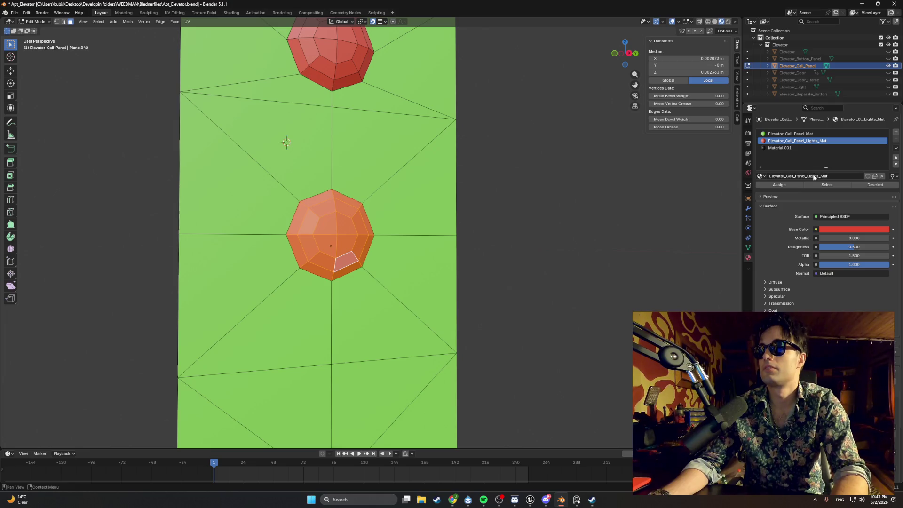
{"action": "left_click", "coordinate": [426, 186]}
{"action": "left_click", "coordinate": [807, 148]}
{"action": "left_click", "coordinate": [806, 140]}
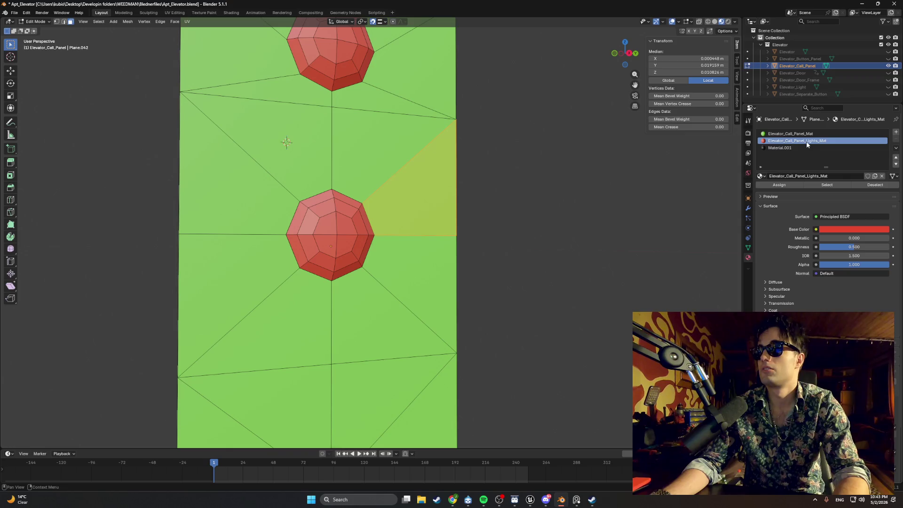
- Rename the Elevator_Call_Panel_Lights_Mat material to Upper_Light
{"action": "left_click", "coordinate": [836, 177]}
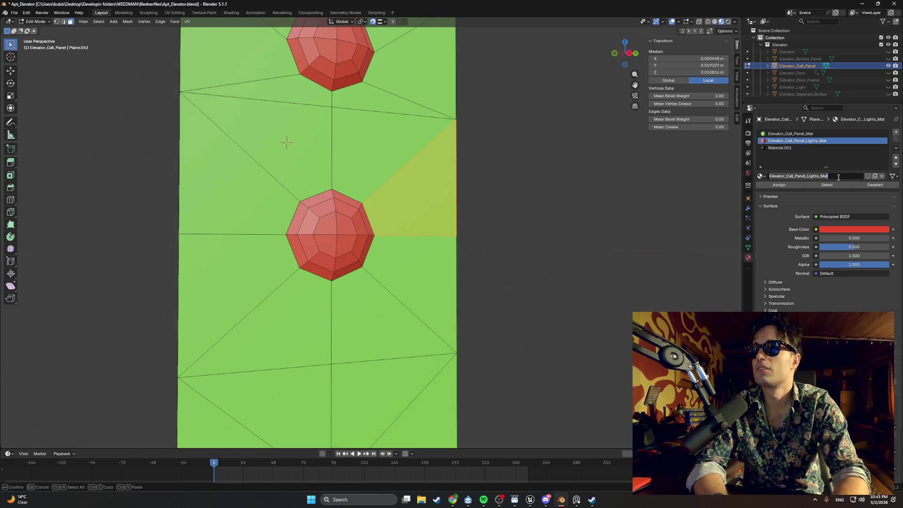
{"action": "key", "text": "BackSpace"}
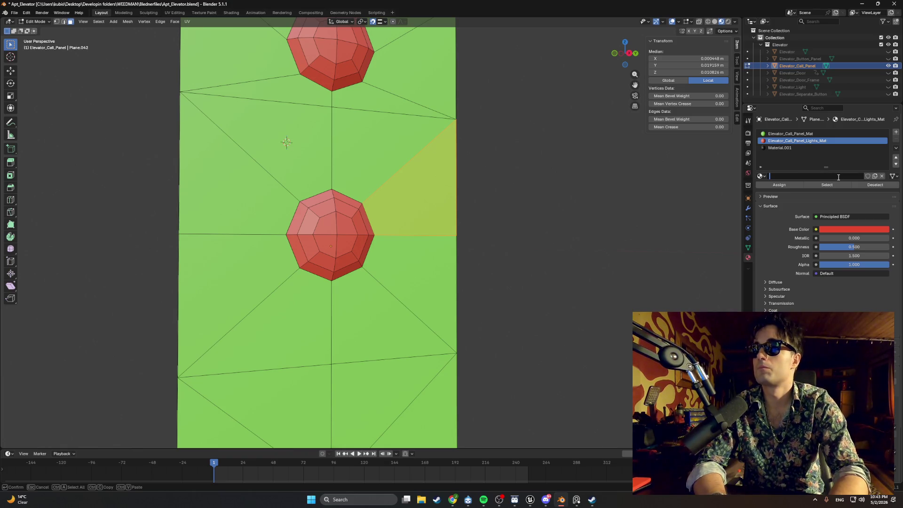
{"action": "type", "text": "Upper"}
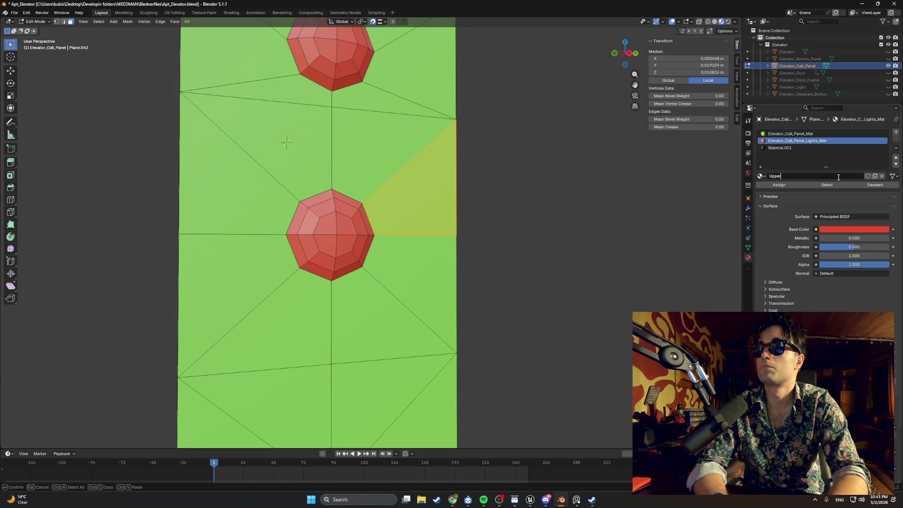
{"action": "type", "text": "_Light"}
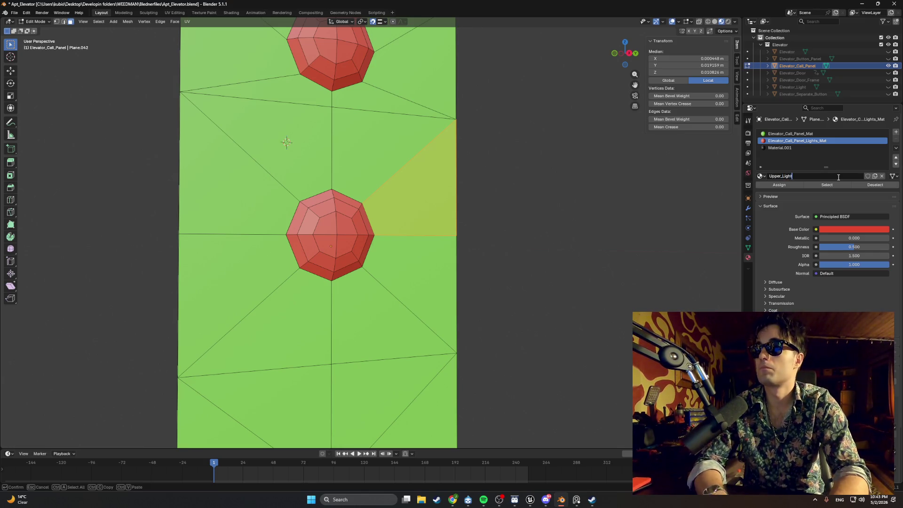
{"action": "type", "text": "_e"}
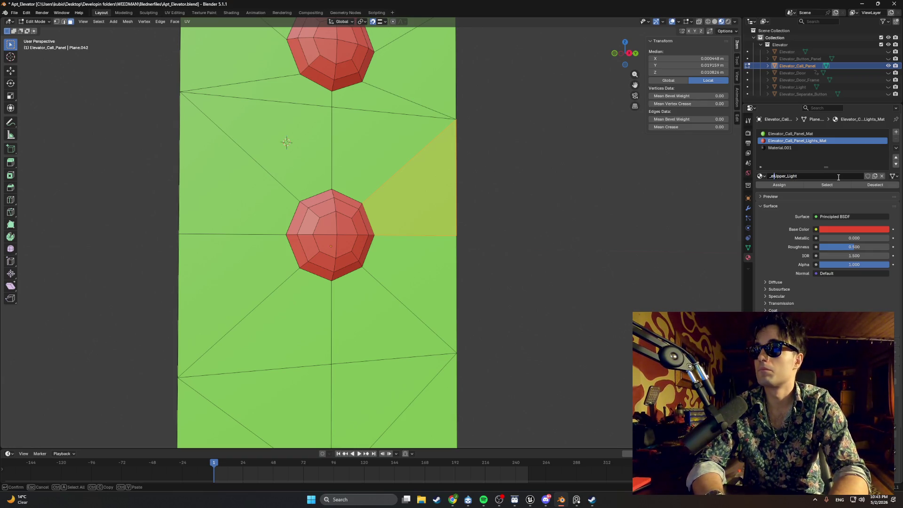
{"action": "key", "text": "BackSpace"}
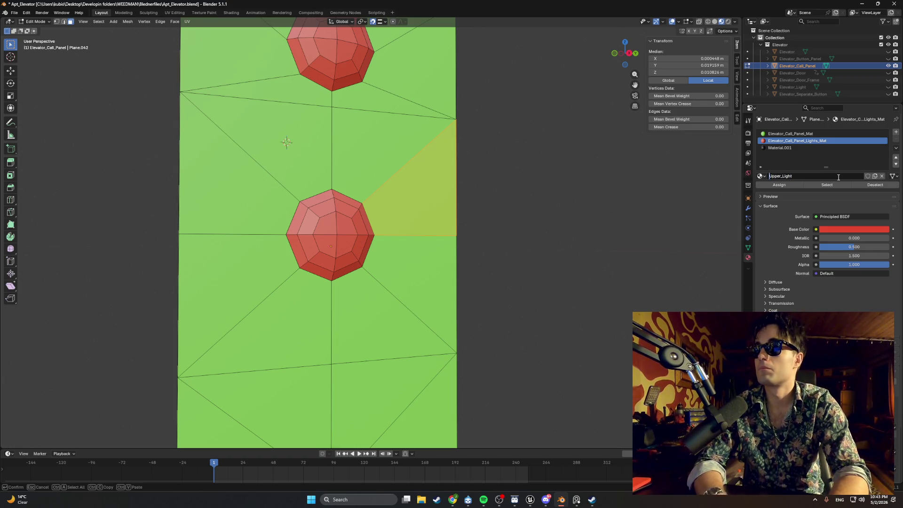
{"action": "key", "text": "End"}
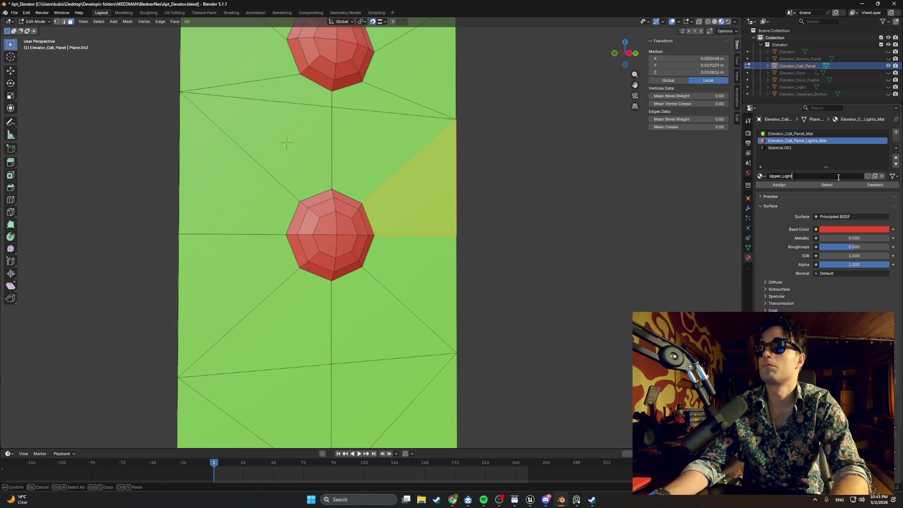
{"action": "key", "text": "Return"}
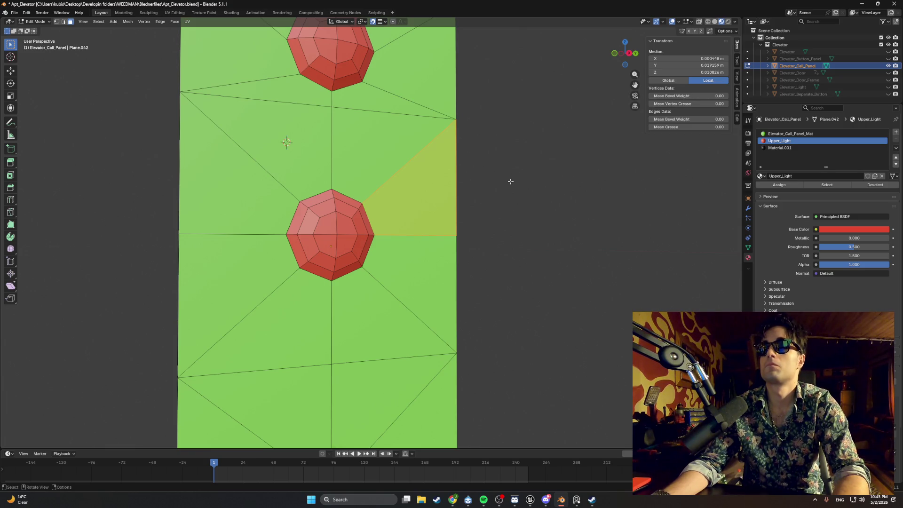
{"action": "left_click", "coordinate": [342, 245]}
- Select the middle light's front face and all its surrounding bevel faces
{"action": "key", "text": "l"}
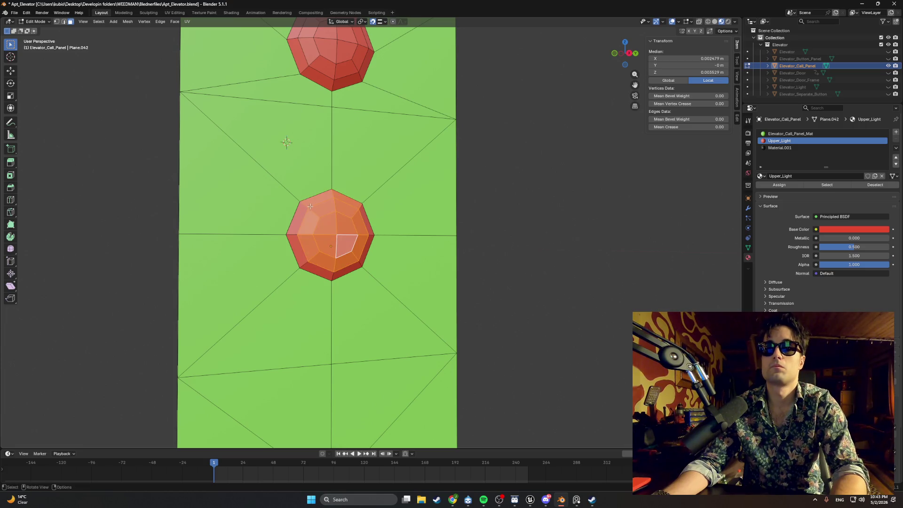
{"action": "left_click", "coordinate": [295, 238], "text": "shift"}
{"action": "left_click", "coordinate": [305, 262], "text": "shift"}
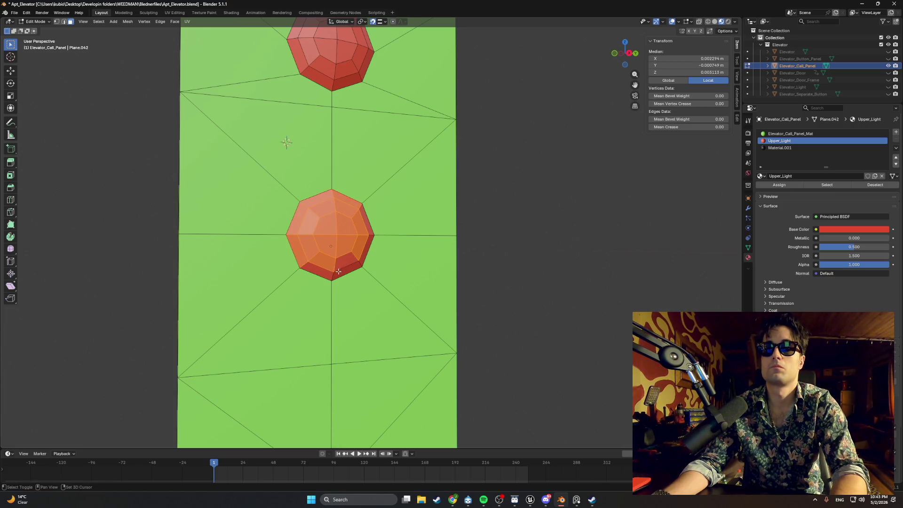
{"action": "left_click", "coordinate": [320, 273], "text": "shift"}
{"action": "left_click", "coordinate": [346, 260], "text": "shift"}
{"action": "left_click", "coordinate": [367, 249], "text": "shift"}
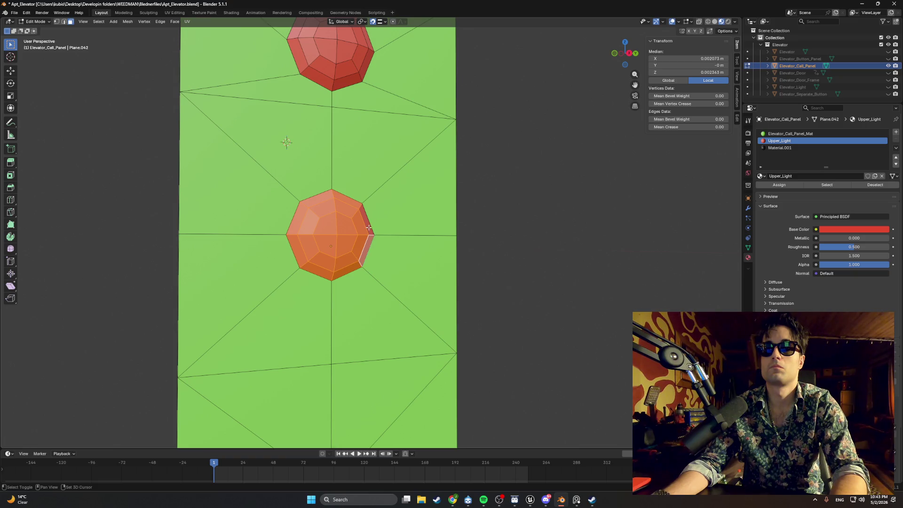
{"action": "left_click", "coordinate": [367, 219], "text": "shift"}
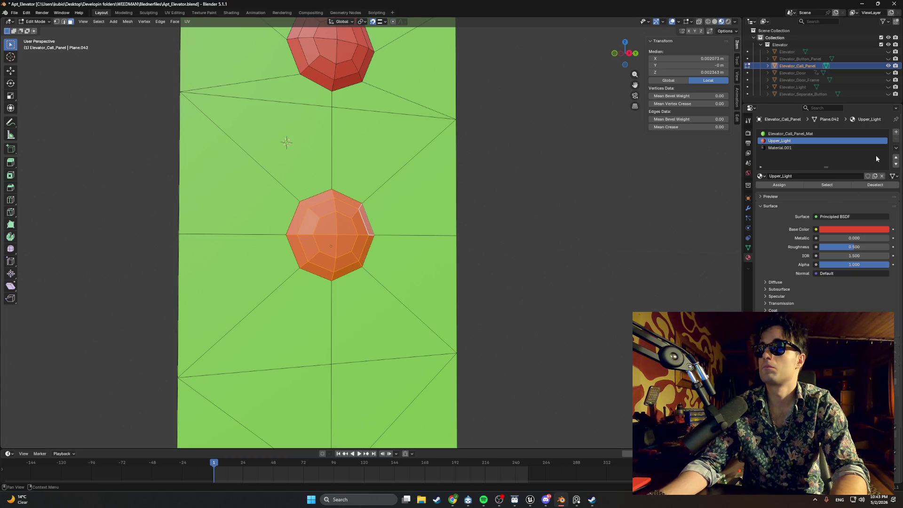
- Assign a new material slot to those faces with an orange base colour, named Lower_Light
{"action": "left_click", "coordinate": [895, 133]}
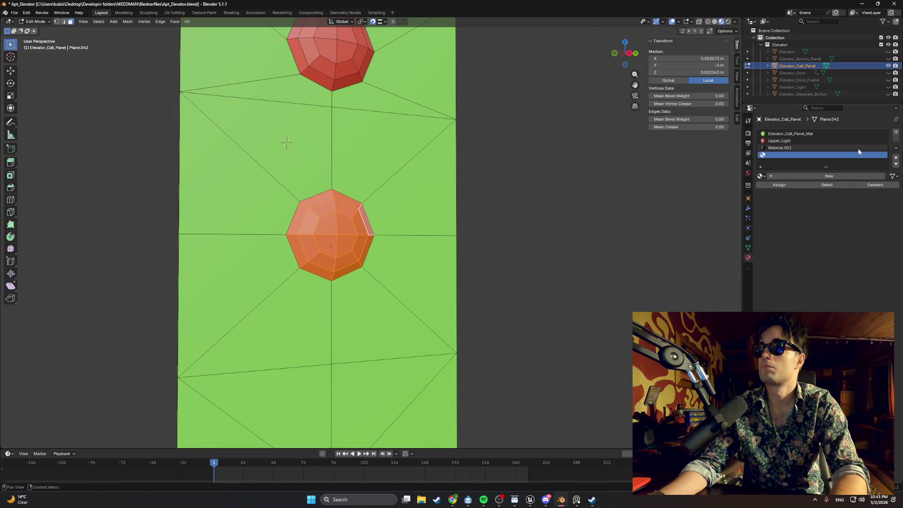
{"action": "left_click", "coordinate": [782, 175]}
{"action": "left_click", "coordinate": [790, 185]}
{"action": "left_click", "coordinate": [854, 229]}
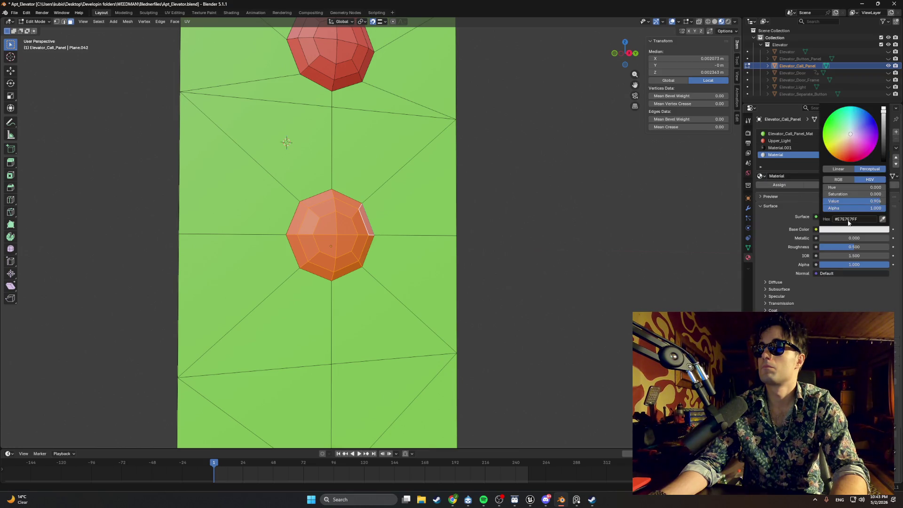
{"action": "left_click_drag", "start_coordinate": [850, 160], "coordinate": [835, 158]}
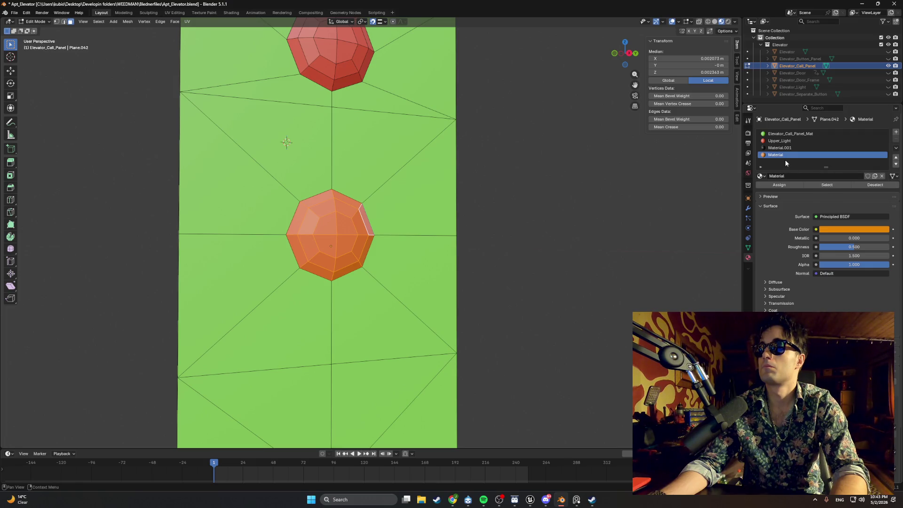
{"action": "left_click", "coordinate": [789, 177]}
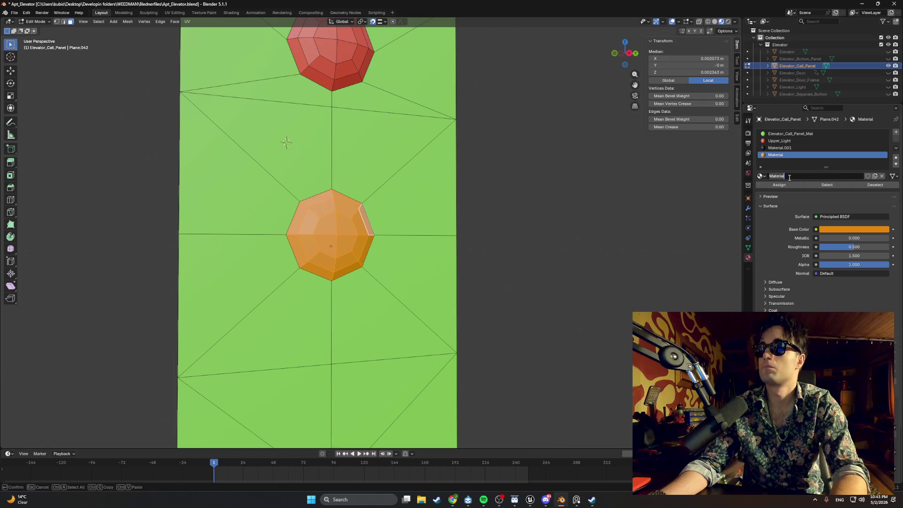
{"action": "type", "text": "K"}
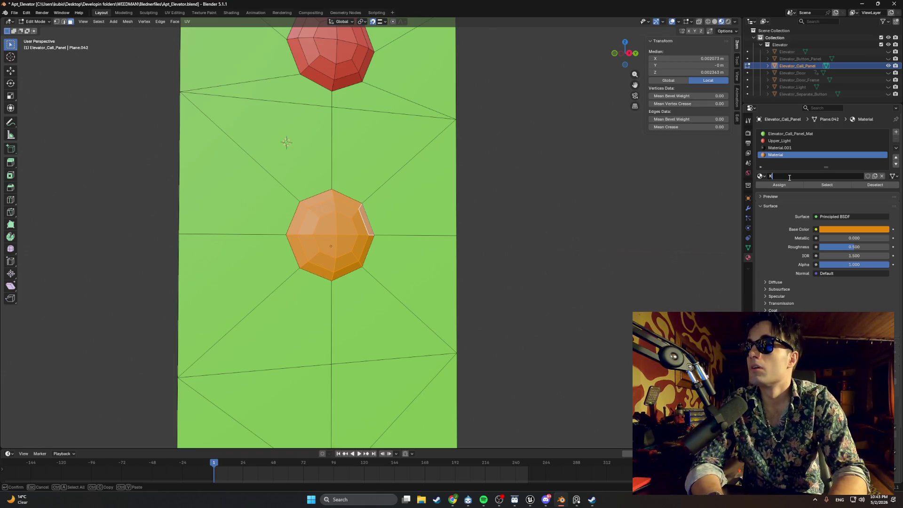
{"action": "key", "text": "BackSpace"}
{"action": "type", "text": "Lower_"}
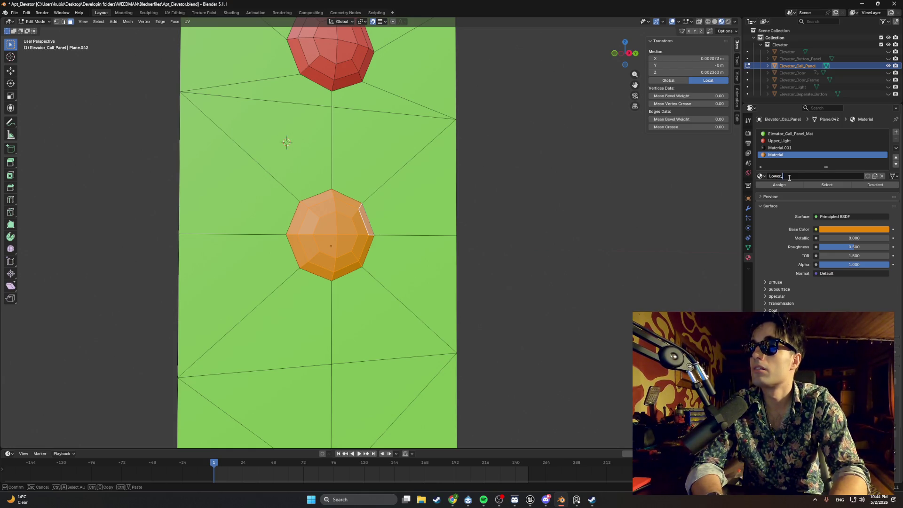
{"action": "type", "text": "Light"}
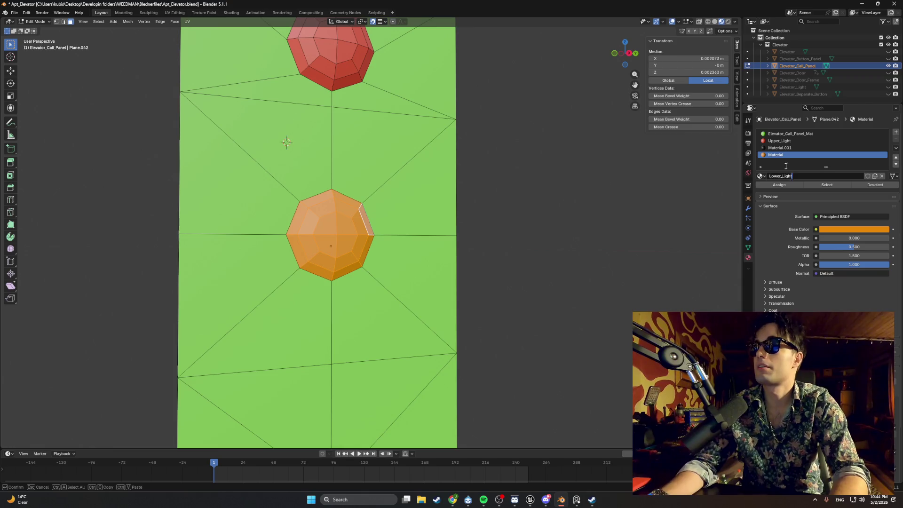
{"action": "key", "text": "Return"}
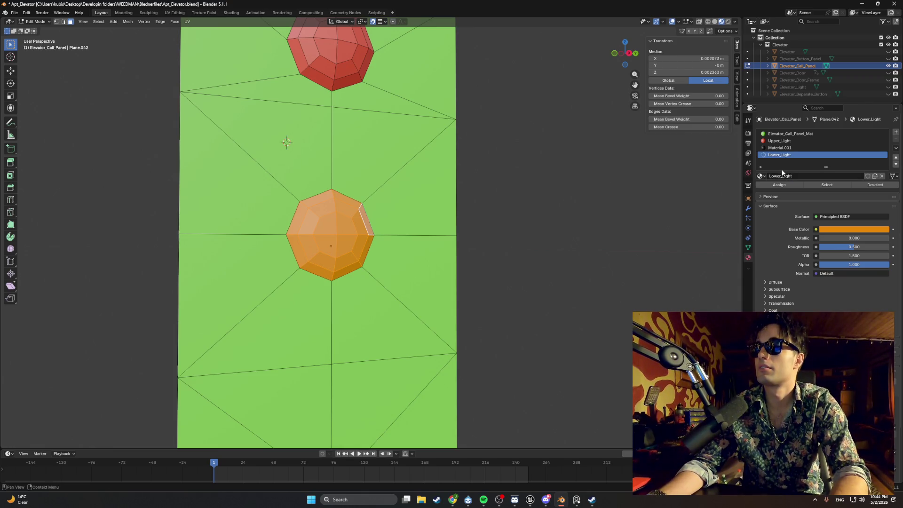
- Select the button faces on the panel's back, including the middle and top buttons
{"action": "scroll", "coordinate": [530, 185], "scroll_direction": "down", "scroll_amount": 2}
{"action": "right_click", "coordinate": [523, 183]}
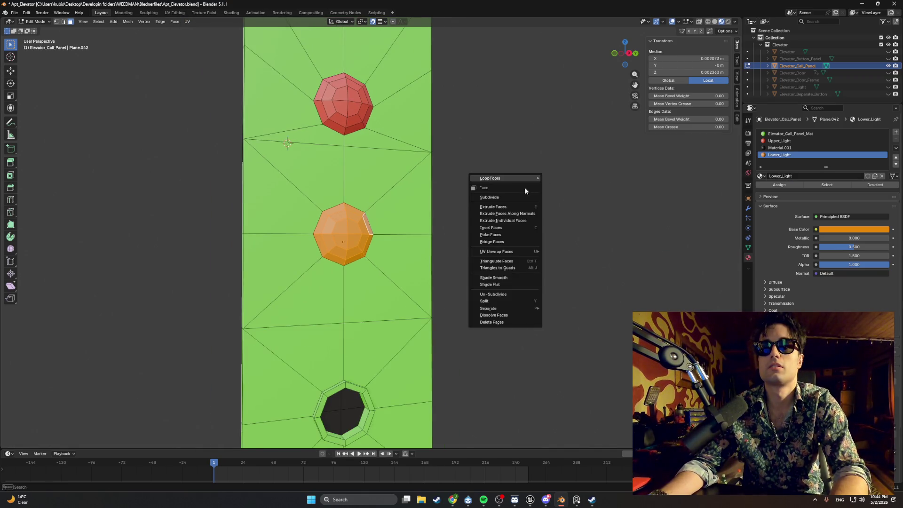
{"action": "mouse_move", "coordinate": [508, 155]}
{"action": "left_mouse_down"}
{"action": "mouse_move", "coordinate": [458, 178]}
{"action": "mouse_move", "coordinate": [493, 181]}
{"action": "mouse_move", "coordinate": [460, 188]}
{"action": "mouse_move", "coordinate": [510, 168]}
{"action": "mouse_move", "coordinate": [508, 202]}
{"action": "mouse_move", "coordinate": [414, 195]}
{"action": "mouse_move", "coordinate": [471, 190]}
{"action": "mouse_move", "coordinate": [414, 202]}
{"action": "left_mouse_up"}
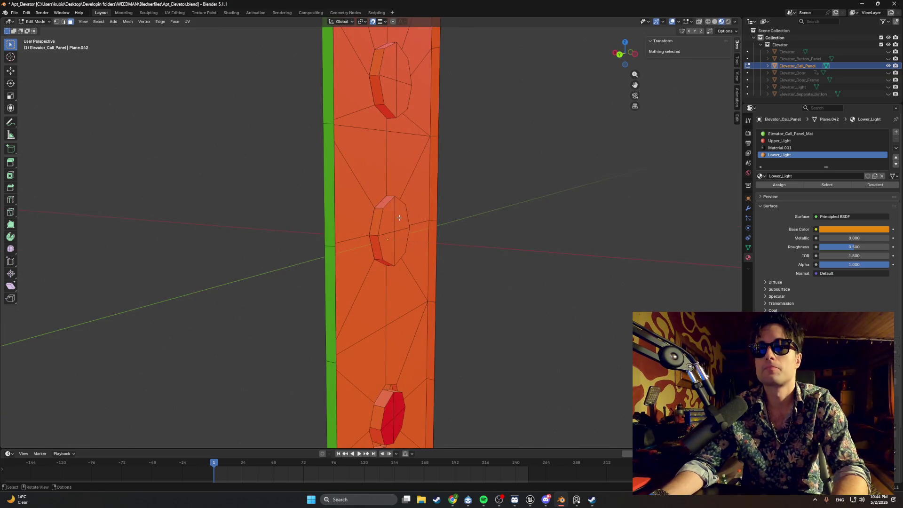
{"action": "left_click", "coordinate": [398, 216]}
{"action": "left_click", "coordinate": [388, 219], "text": "shift"}
{"action": "left_click", "coordinate": [393, 242], "text": "shift"}
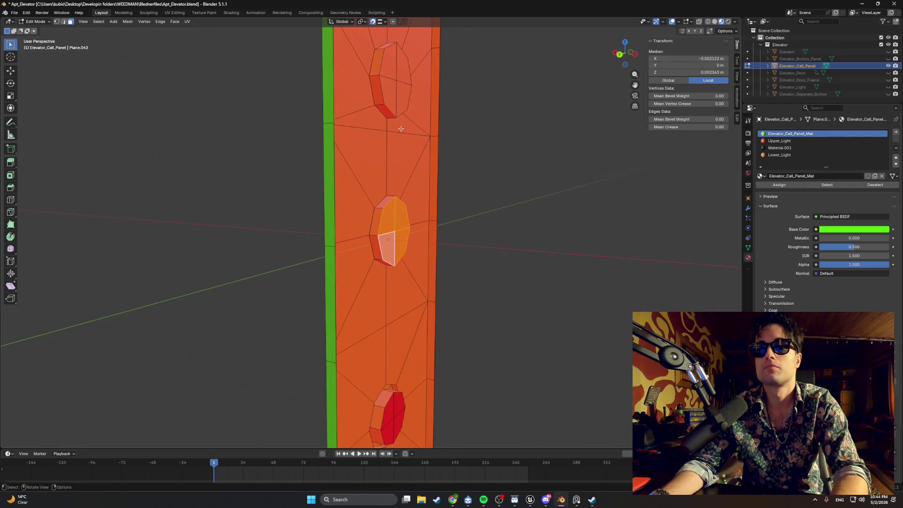
{"action": "left_click", "coordinate": [388, 74], "text": "shift"}
{"action": "left_click", "coordinate": [388, 74], "text": "shift"}
{"action": "left_click", "coordinate": [399, 90], "text": "shift"}
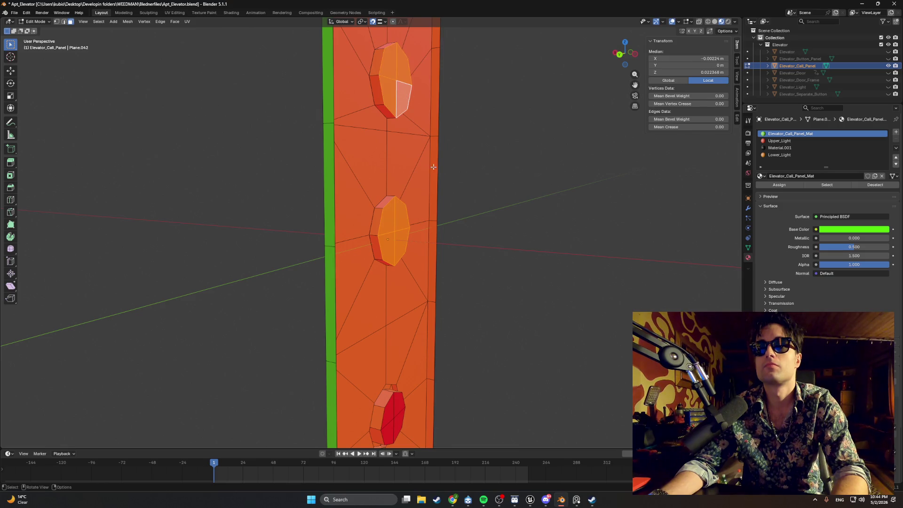
- View the panel edge-on from the back in wireframe and disable snapping
{"action": "left_click_drag", "start_coordinate": [399, 89], "coordinate": [433, 196]}
{"action": "key", "text": "z"}
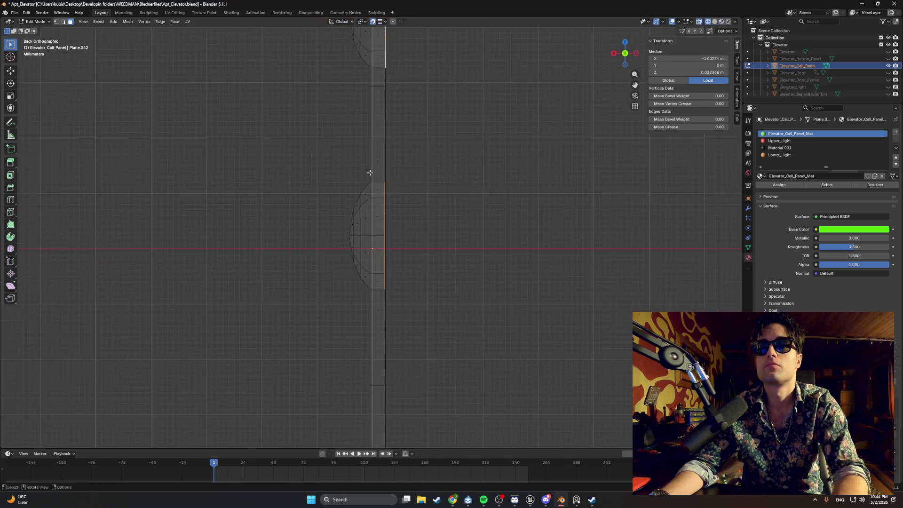
{"action": "scroll", "coordinate": [400, 188], "scroll_direction": "up", "scroll_amount": 4}
{"action": "scroll", "coordinate": [395, 184], "scroll_direction": "up", "scroll_amount": 3}
{"action": "key", "text": "shift+Tab"}
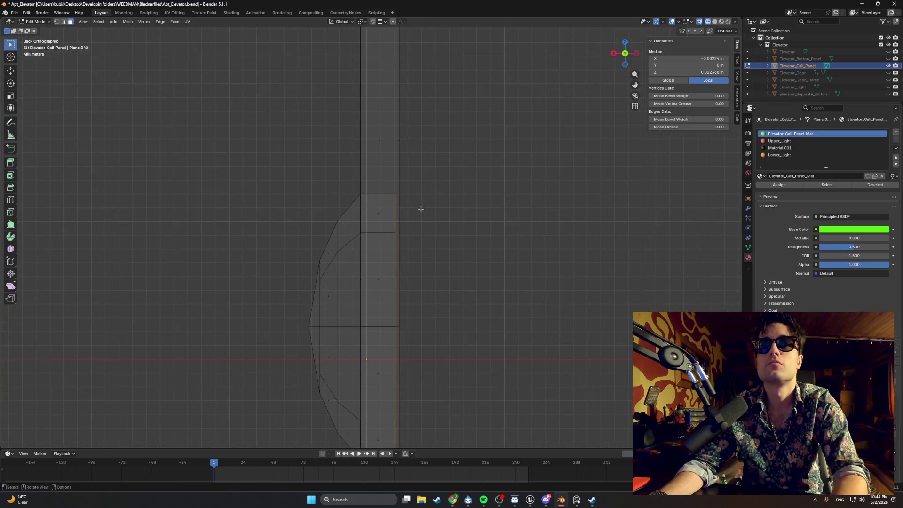
- Orbit around the lower and upper buttons, trying edge and face selections, then use solid shading
{"action": "scroll", "coordinate": [426, 221], "scroll_direction": "down", "scroll_amount": 4}
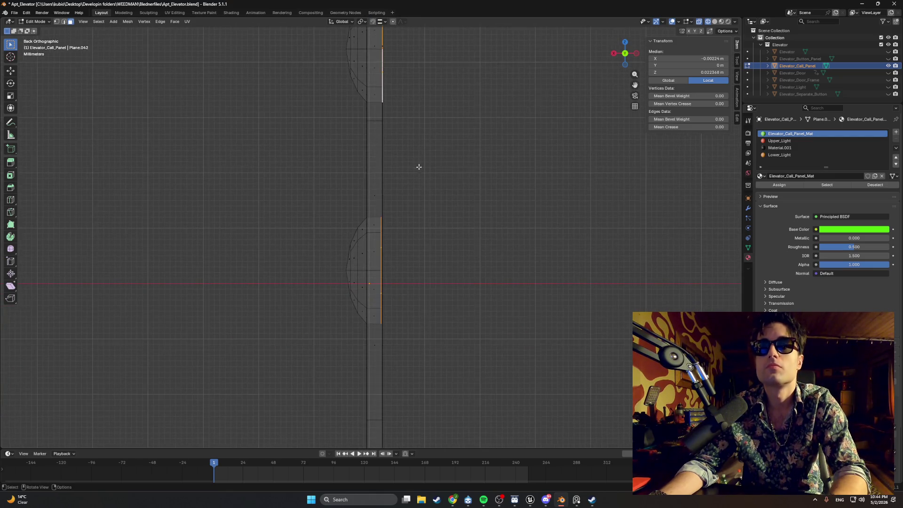
{"action": "left_click_drag", "start_coordinate": [399, 201], "coordinate": [398, 197]}
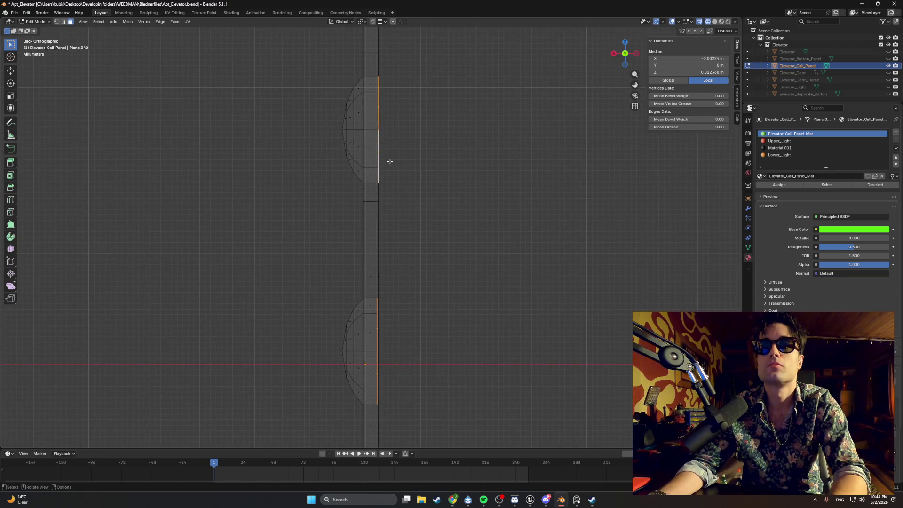
{"action": "left_click_drag", "start_coordinate": [390, 161], "coordinate": [374, 262]}
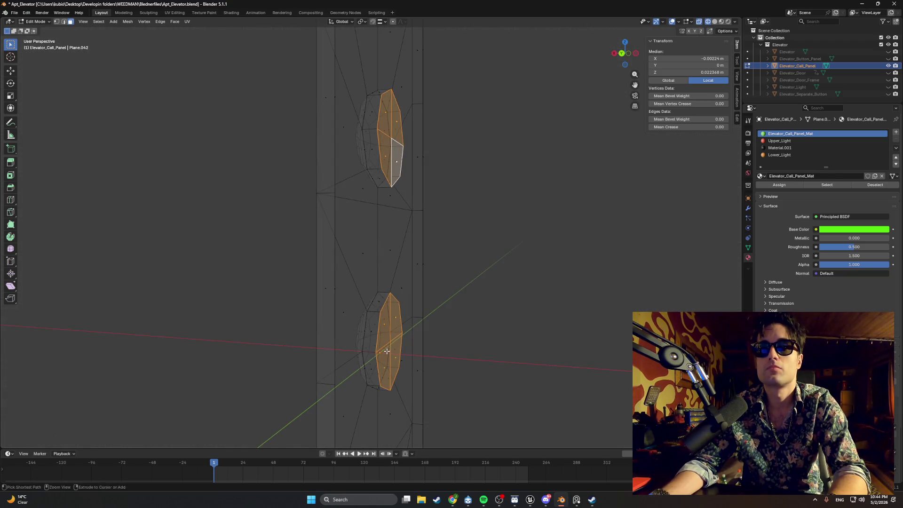
{"action": "left_click", "coordinate": [386, 352]}
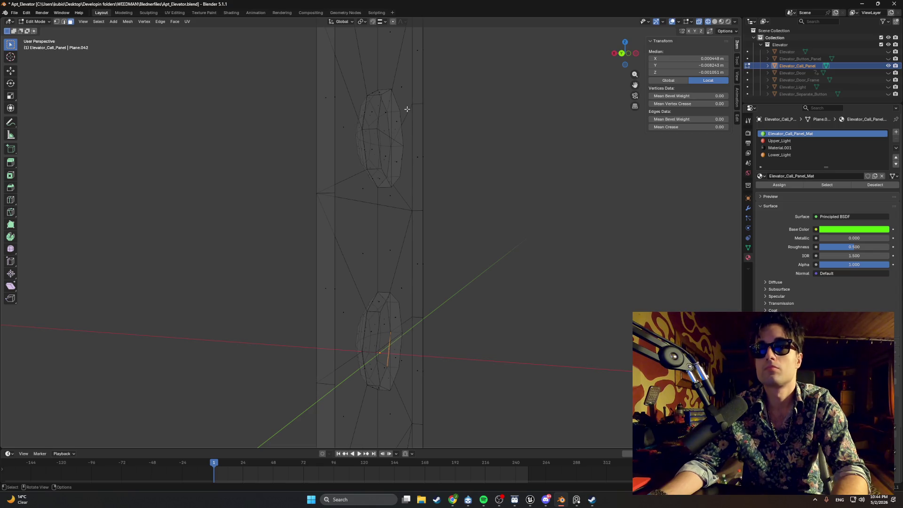
{"action": "left_click", "coordinate": [391, 134], "text": "shift"}
{"action": "left_click", "coordinate": [394, 106], "text": "shift"}
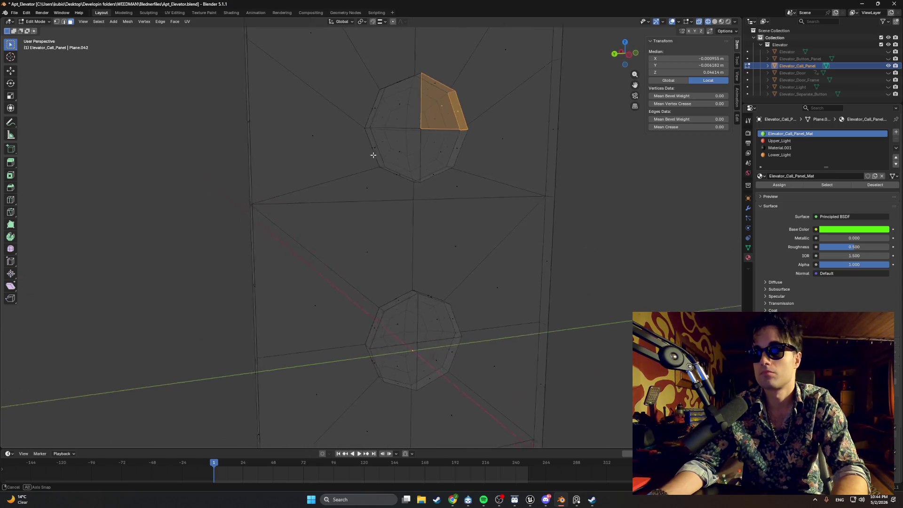
{"action": "left_click_drag", "start_coordinate": [373, 155], "coordinate": [385, 252]}
{"action": "key", "text": "alt+a"}
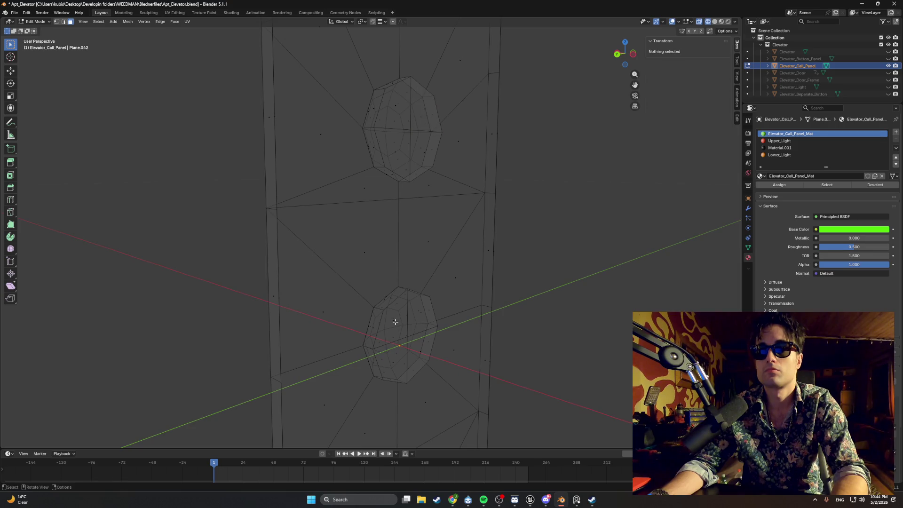
{"action": "key", "text": "z"}
{"action": "left_click", "coordinate": [388, 359]}
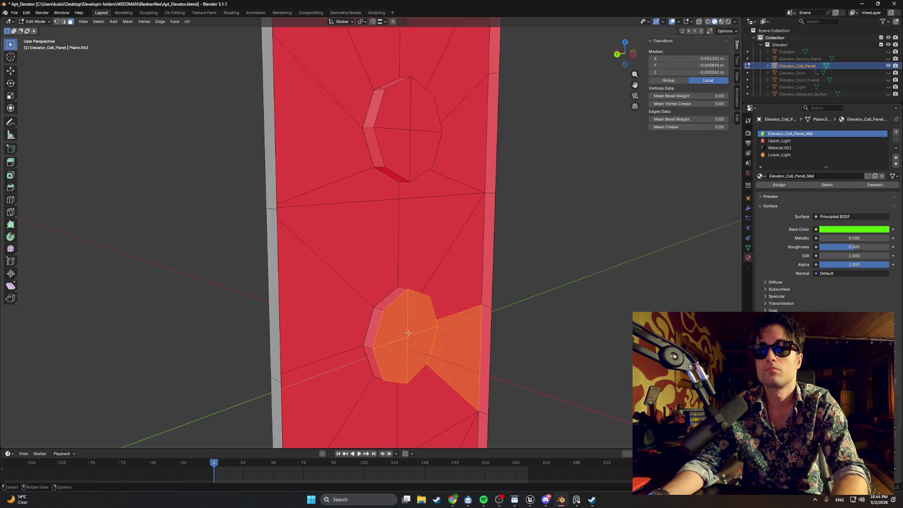
- In back orthographic wireframe view, move the lower button's edge along X flush with the panel's back
{"action": "key", "text": "ctrl+KP_1"}
{"action": "key", "text": "shift+z"}
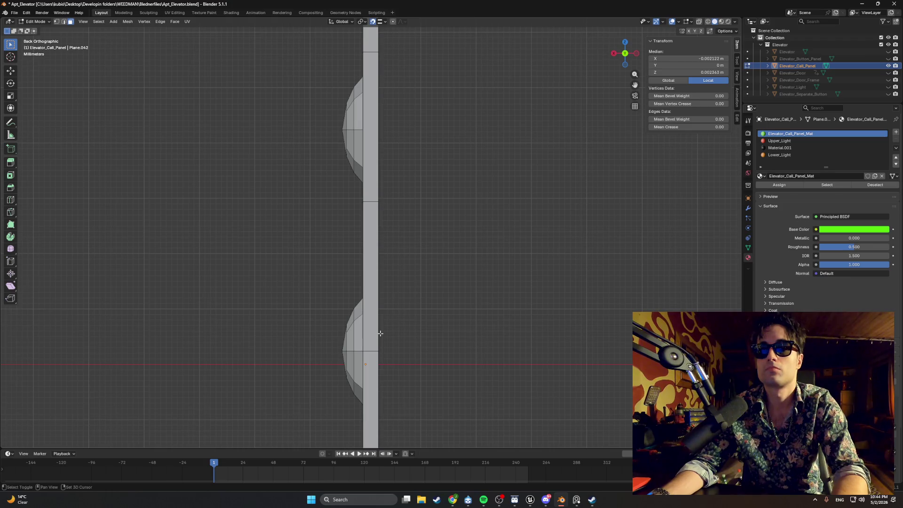
{"action": "key", "text": "z"}
{"action": "left_click", "coordinate": [332, 323]}
{"action": "scroll", "coordinate": [352, 326], "scroll_direction": "up", "scroll_amount": 5}
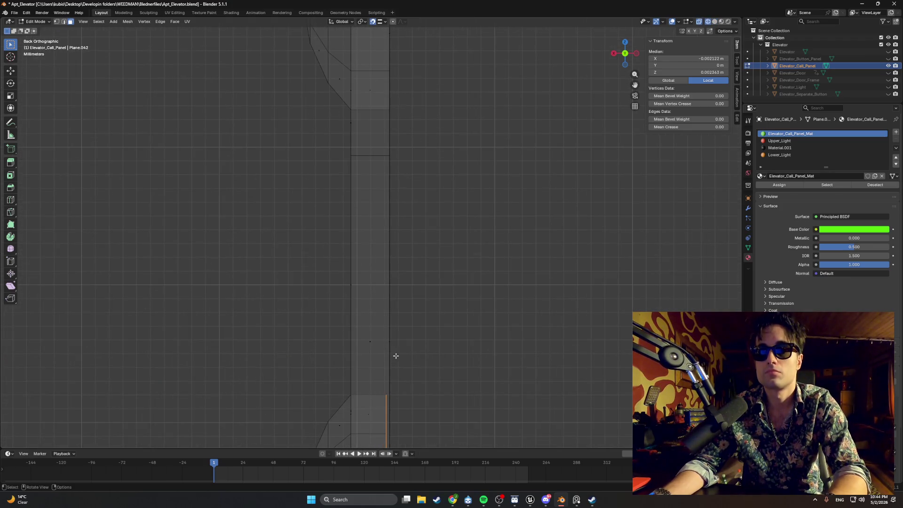
{"action": "key", "text": "g"}
{"action": "key", "text": "x"}
{"action": "left_click", "coordinate": [390, 294]}
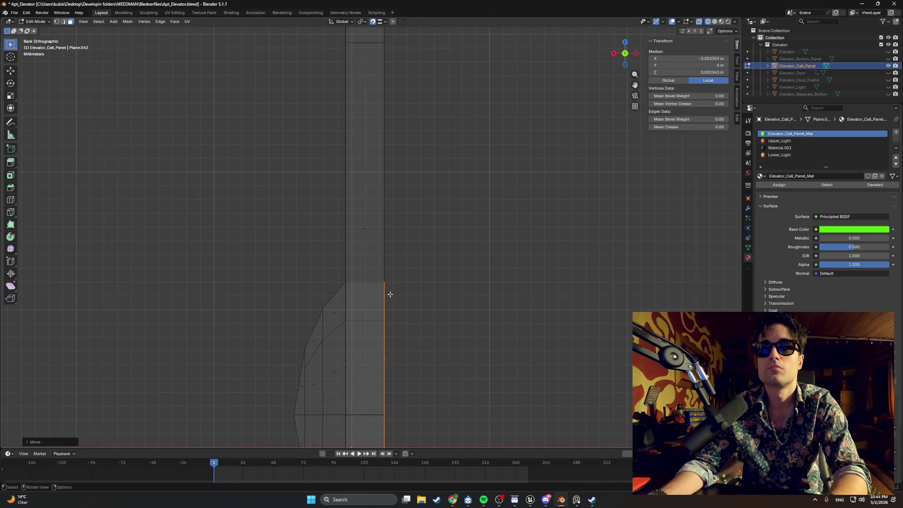
- Raise the upper button's selected face along Z in solid shading
{"action": "key", "text": "z"}
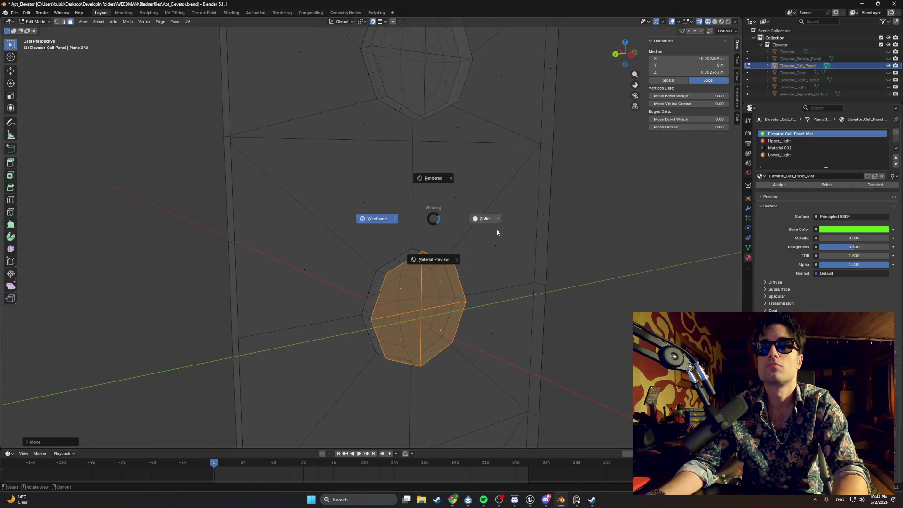
{"action": "left_click", "coordinate": [497, 232]}
{"action": "scroll", "coordinate": [413, 171], "scroll_direction": "up", "scroll_amount": 3}
{"action": "key", "text": "g"}
{"action": "key", "text": "z"}
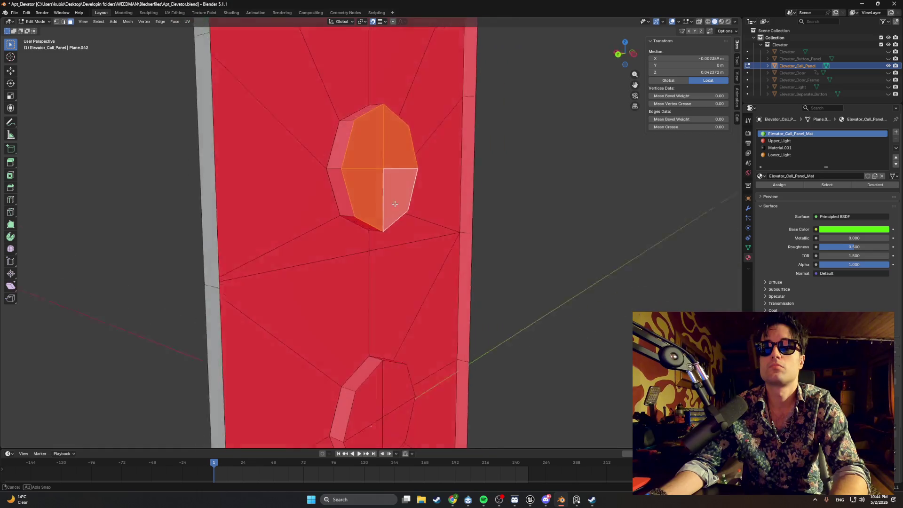
{"action": "left_click", "coordinate": [394, 204]}
- Select the lower octagon face and start moving it along X in back wireframe view
{"action": "left_click_drag", "start_coordinate": [358, 303], "coordinate": [337, 324]}
{"action": "key", "text": "ctrl+KP_1"}
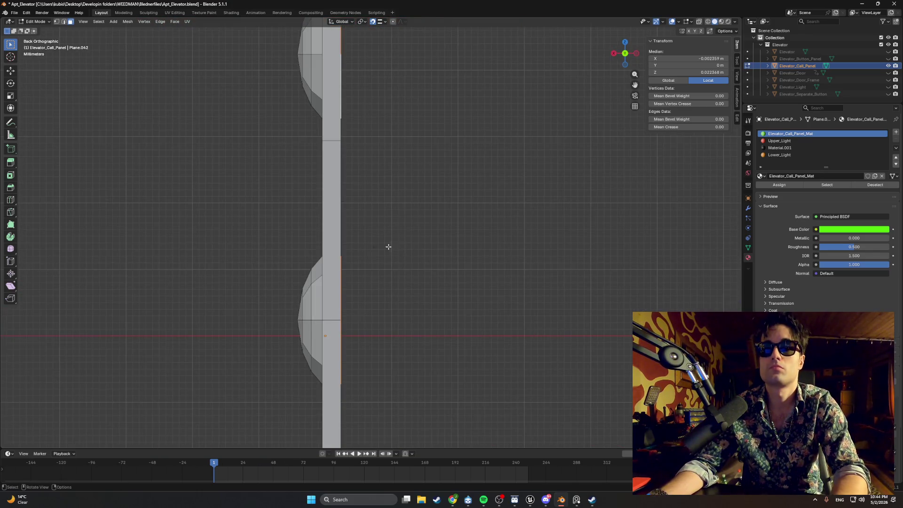
{"action": "key", "text": "z"}
{"action": "left_click", "coordinate": [351, 241]}
{"action": "scroll", "coordinate": [376, 244], "scroll_direction": "left", "scroll_amount": 2}
{"action": "key", "text": "g"}
{"action": "key", "text": "x"}
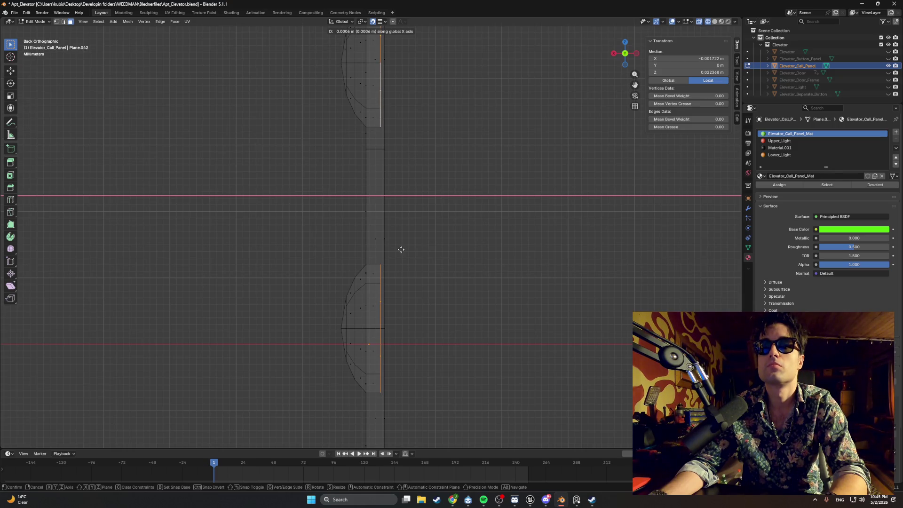
- Confirm pushing the face back along X and view the panel at an angle in solid shading
{"action": "left_click", "coordinate": [402, 249]}
{"action": "scroll", "coordinate": [403, 225], "scroll_direction": "up", "scroll_amount": 3}
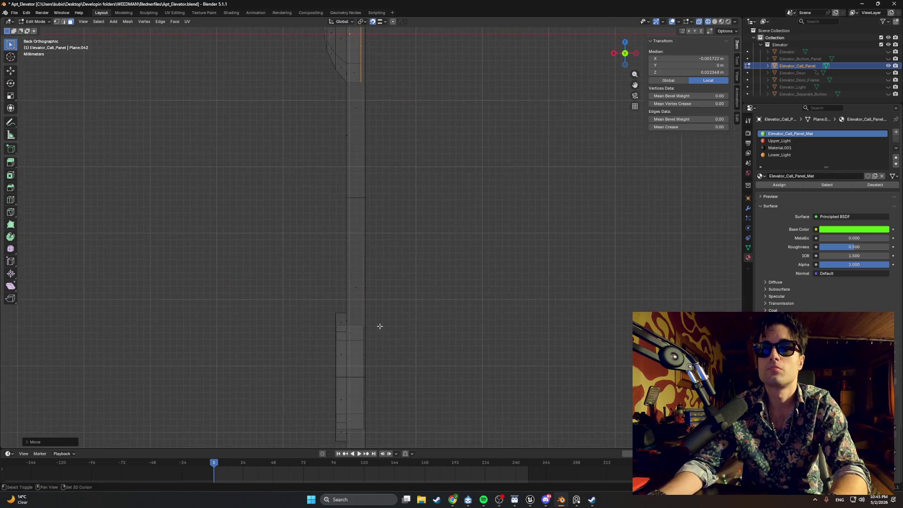
{"action": "scroll", "coordinate": [362, 262], "scroll_direction": "up", "scroll_amount": 5}
{"action": "mouse_move", "coordinate": [363, 262]}
{"action": "left_mouse_down"}
{"action": "mouse_move", "coordinate": [341, 264]}
{"action": "mouse_move", "coordinate": [357, 254]}
{"action": "mouse_move", "coordinate": [417, 259]}
{"action": "mouse_move", "coordinate": [376, 253]}
{"action": "mouse_move", "coordinate": [429, 262]}
{"action": "mouse_move", "coordinate": [506, 254]}
{"action": "left_mouse_up"}
{"action": "key", "text": "shift+z"}
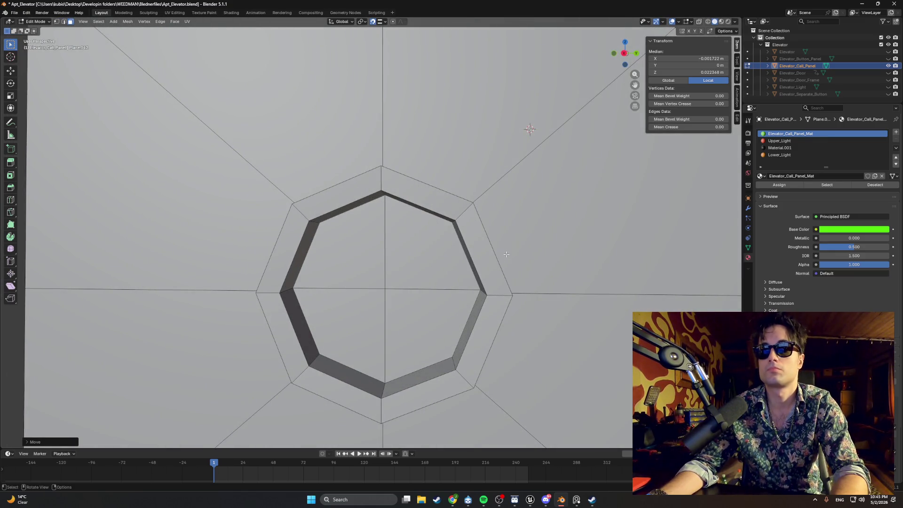
- Inspect the octagonal recesses side-on, then view the panel front-on in Material Preview
{"action": "scroll", "coordinate": [506, 254], "scroll_direction": "down", "scroll_amount": 3}
{"action": "mouse_move", "coordinate": [506, 254]}
{"action": "left_mouse_down"}
{"action": "mouse_move", "coordinate": [461, 245]}
{"action": "mouse_move", "coordinate": [492, 254]}
{"action": "left_mouse_up"}
{"action": "scroll", "coordinate": [454, 244], "scroll_direction": "up", "scroll_amount": 3}
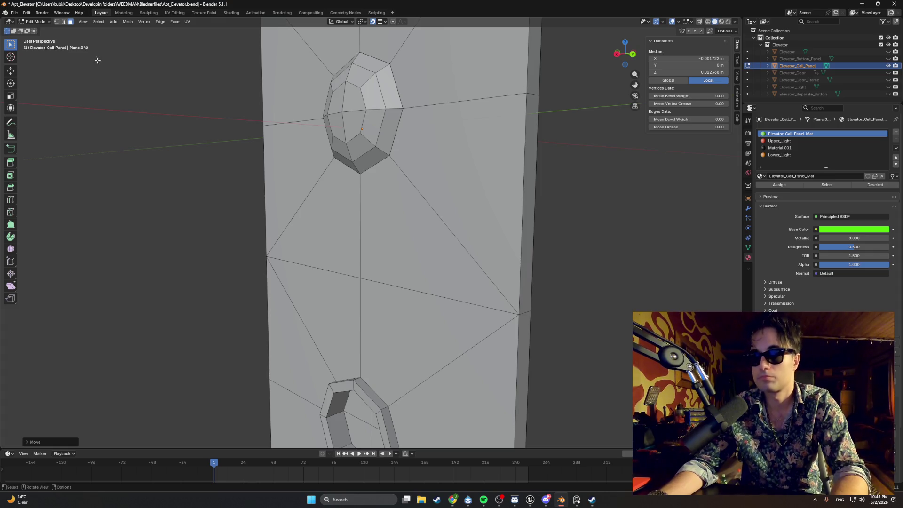
{"action": "mouse_move", "coordinate": [113, 83]}
{"action": "left_mouse_down"}
{"action": "mouse_move", "coordinate": [141, 115]}
{"action": "mouse_move", "coordinate": [252, 115]}
{"action": "mouse_move", "coordinate": [429, 139]}
{"action": "left_mouse_up"}
{"action": "scroll", "coordinate": [203, 117], "scroll_direction": "down", "scroll_amount": 3}
{"action": "key", "text": "z"}
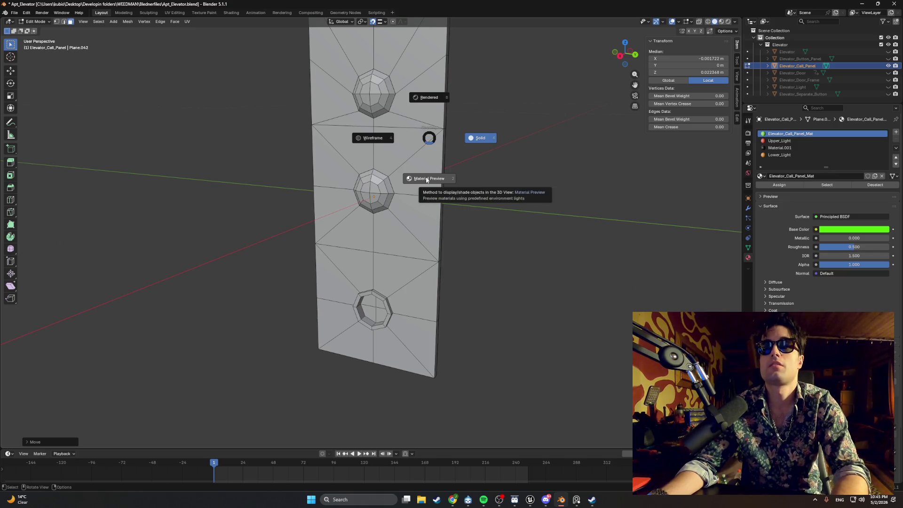
{"action": "left_click", "coordinate": [429, 185]}
{"action": "mouse_move", "coordinate": [429, 185]}
{"action": "left_mouse_down"}
{"action": "mouse_move", "coordinate": [460, 151]}
{"action": "mouse_move", "coordinate": [494, 155]}
{"action": "mouse_move", "coordinate": [463, 166]}
{"action": "left_mouse_up"}
- Export the panel to FBX, overwriting Elevator_Call_Panel.fbx, then switch to Unreal Engine
{"action": "left_click", "coordinate": [463, 165]}
{"action": "left_click", "coordinate": [12, 13]}
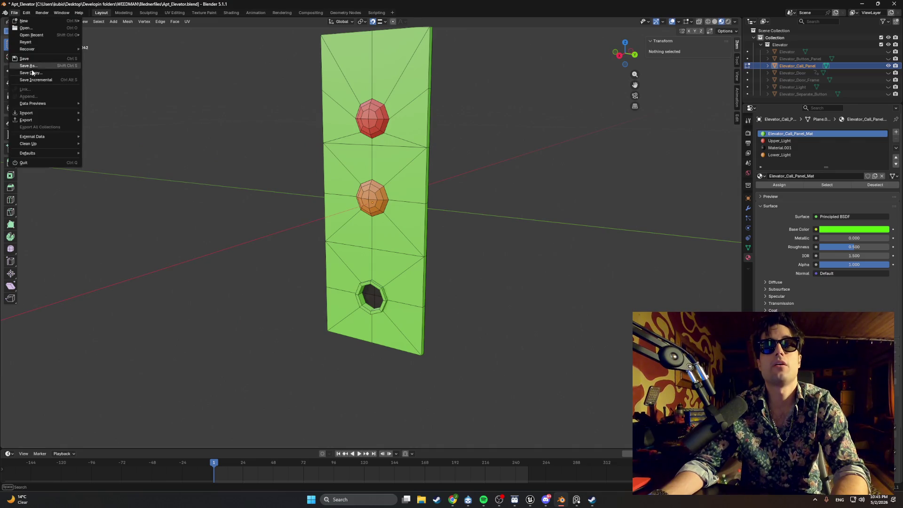
{"action": "mouse_move", "coordinate": [40, 119]}
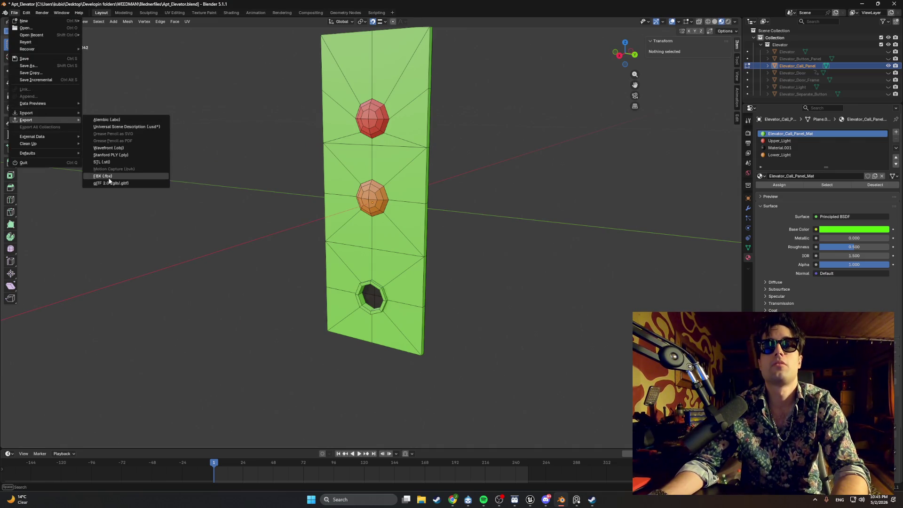
{"action": "left_click", "coordinate": [104, 176]}
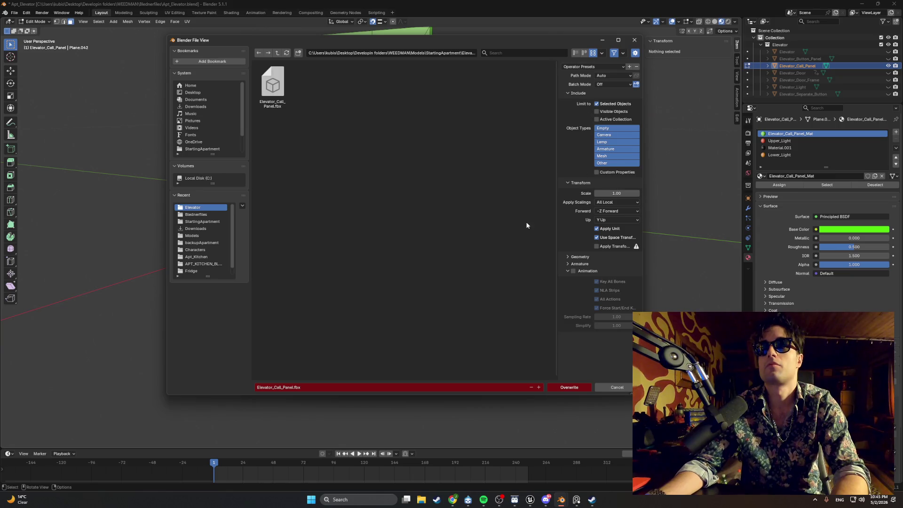
{"action": "left_click", "coordinate": [580, 387]}
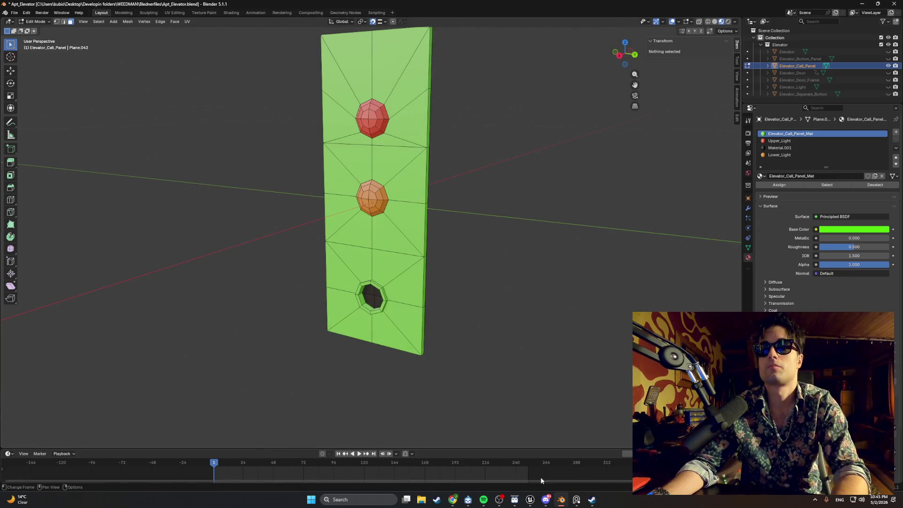
{"action": "mouse_move", "coordinate": [535, 503]}
{"action": "left_click", "coordinate": [489, 484]}
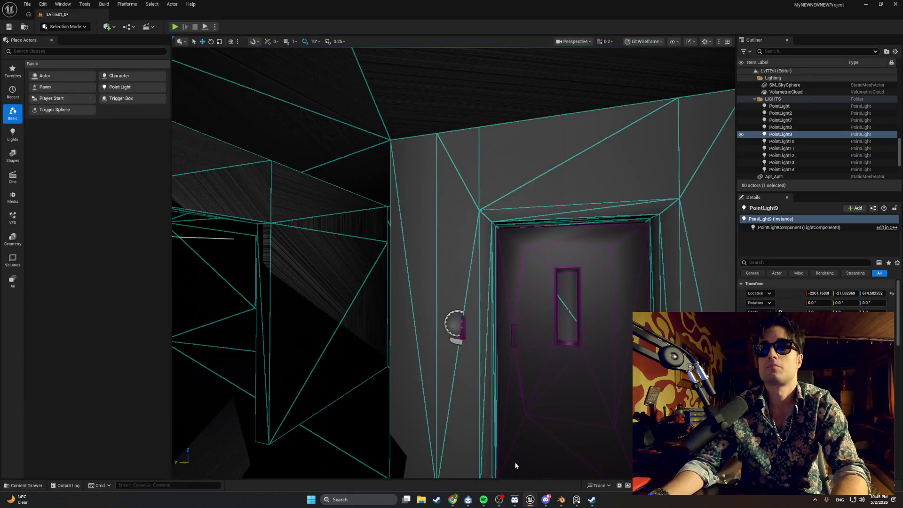
- Delete the old Elevator_Call_Panel asset from the Apt_Elevator folder
{"action": "key", "text": "ctrl+space"}
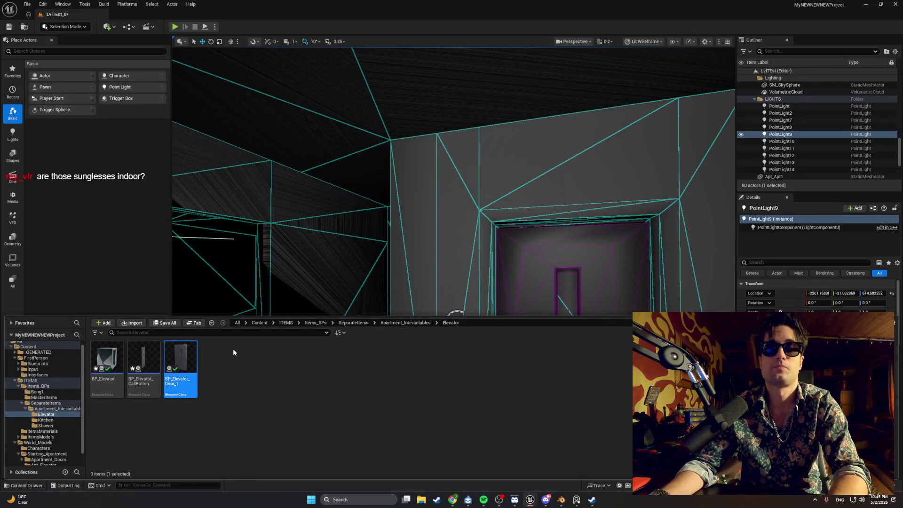
{"action": "scroll", "coordinate": [50, 443], "scroll_direction": "down", "scroll_amount": 1}
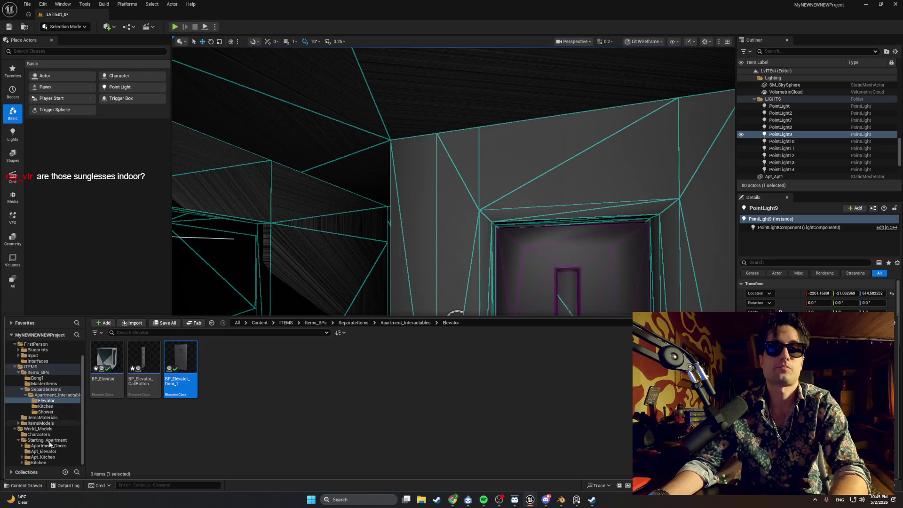
{"action": "left_click", "coordinate": [44, 451]}
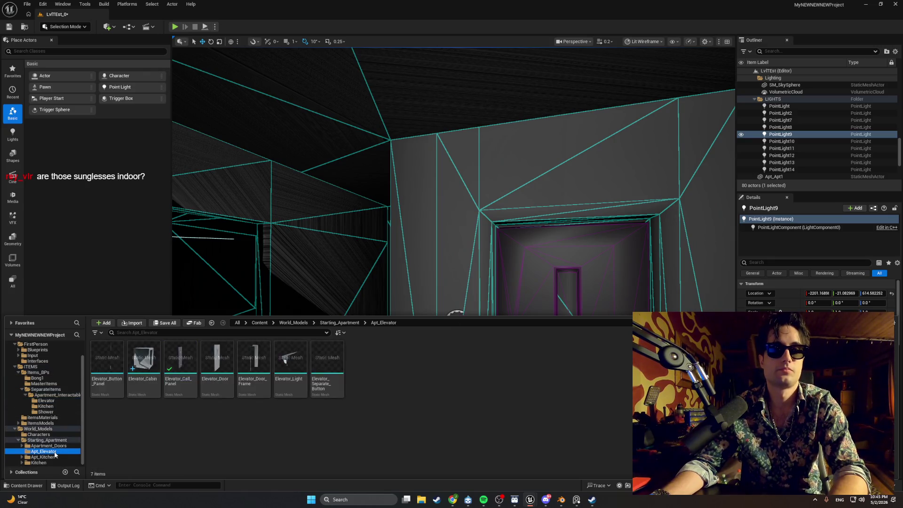
{"action": "left_click", "coordinate": [192, 364]}
{"action": "key", "text": "Delete"}
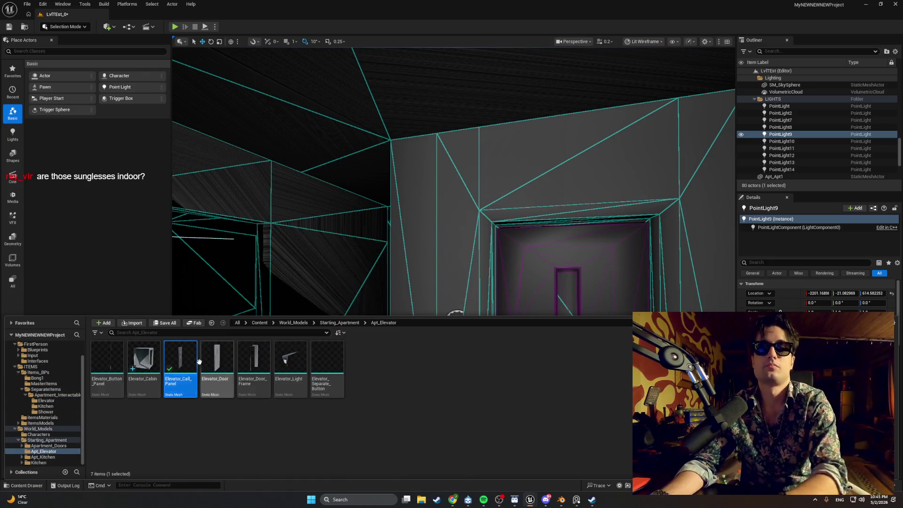
{"action": "left_click", "coordinate": [354, 358]}
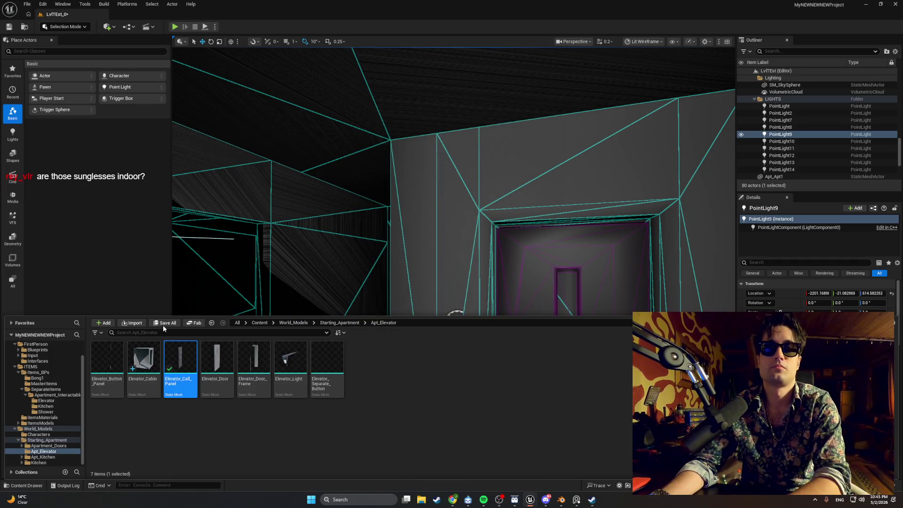
- Import Elevator_Call_Panel.fbx with default settings and open the new mesh
{"action": "key", "text": "ctrl+space"}
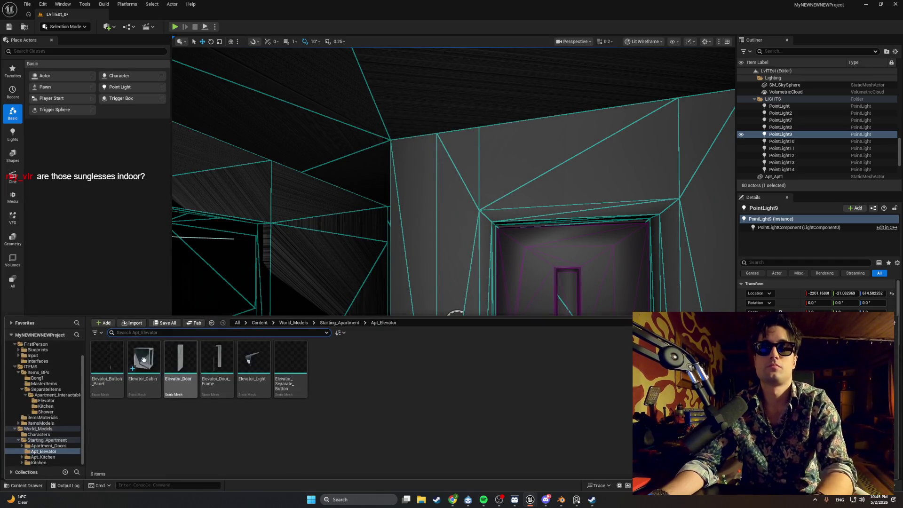
{"action": "left_click", "coordinate": [130, 325]}
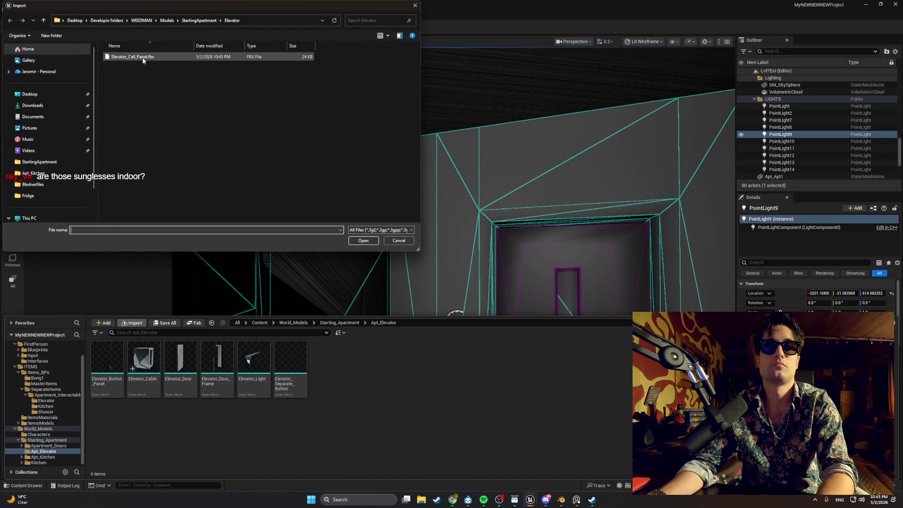
{"action": "double_click", "coordinate": [141, 56]}
{"action": "left_click", "coordinate": [548, 461]}
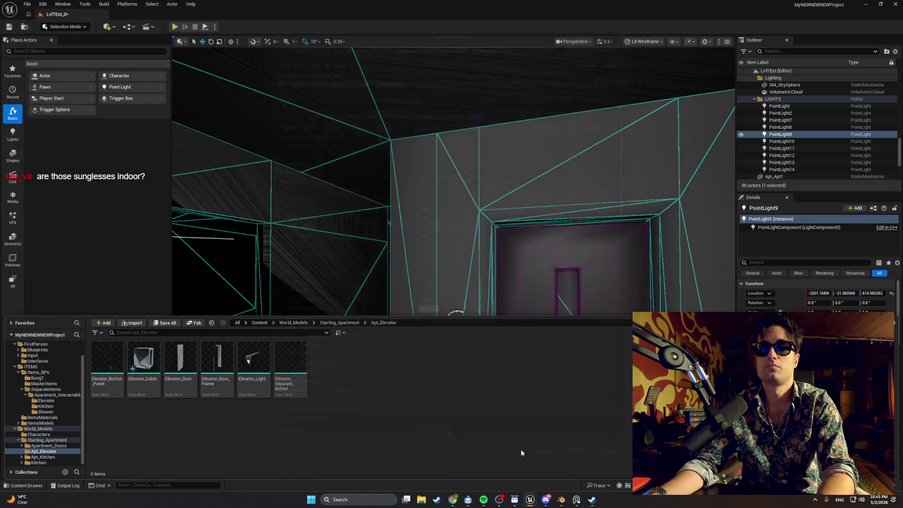
{"action": "double_click", "coordinate": [181, 363]}
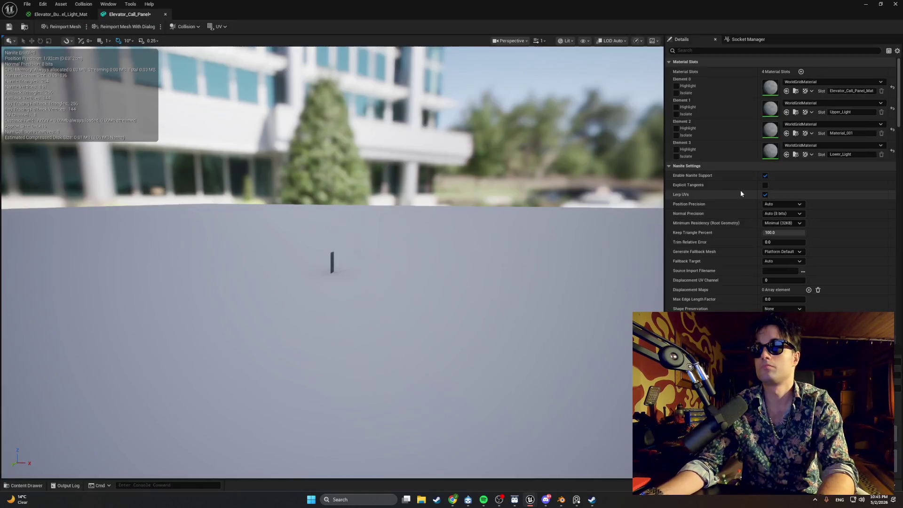
- Set Collision Complexity to Use Complex Collision As Simple, save, and minimize the mesh editor
{"action": "scroll", "coordinate": [741, 190], "scroll_direction": "down", "scroll_amount": 10}
{"action": "left_click", "coordinate": [783, 119]}
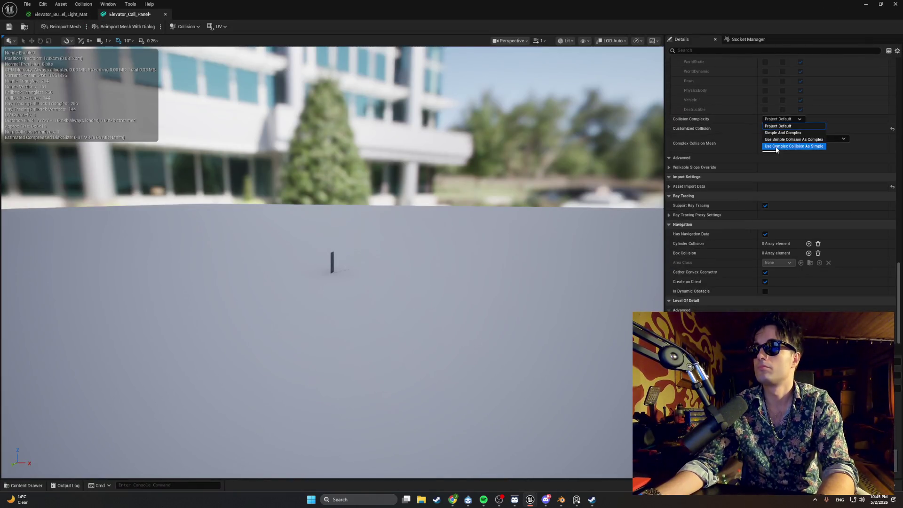
{"action": "left_click", "coordinate": [800, 151]}
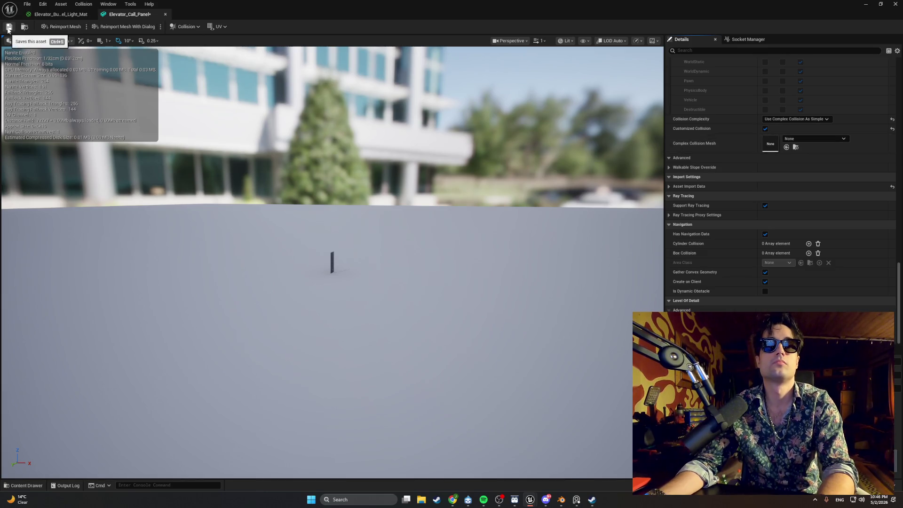
{"action": "left_click", "coordinate": [8, 27]}
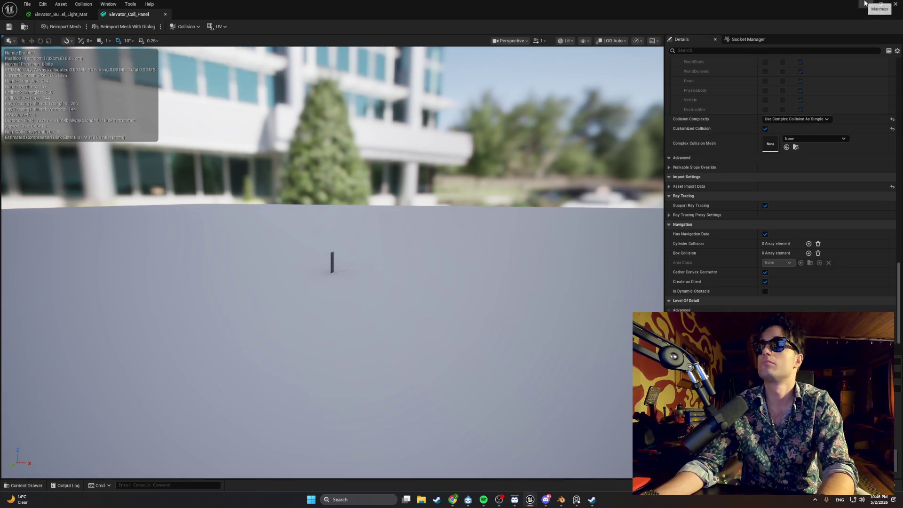
{"action": "left_click", "coordinate": [866, 4]}
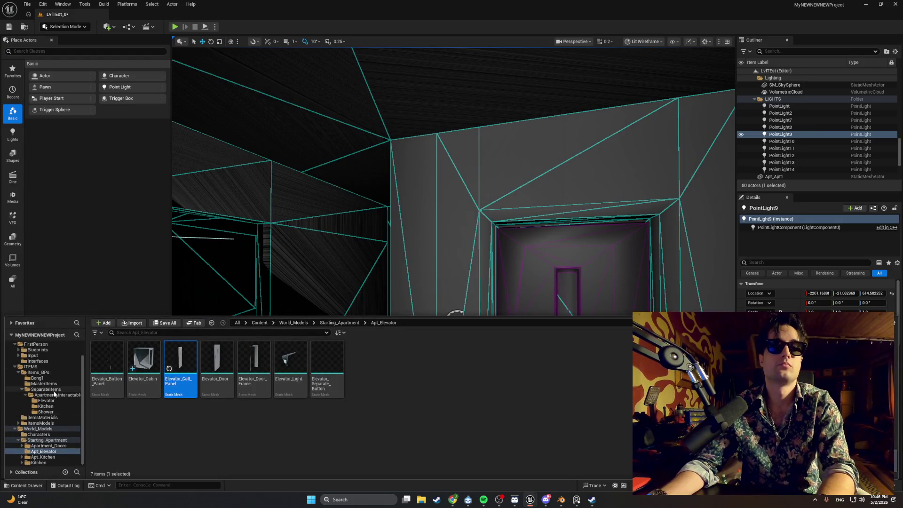
- Open BP_Elevator_CallButton from the Elevator folder and select its Elevator_Call_Panel_Mesh component
{"action": "left_click", "coordinate": [46, 400]}
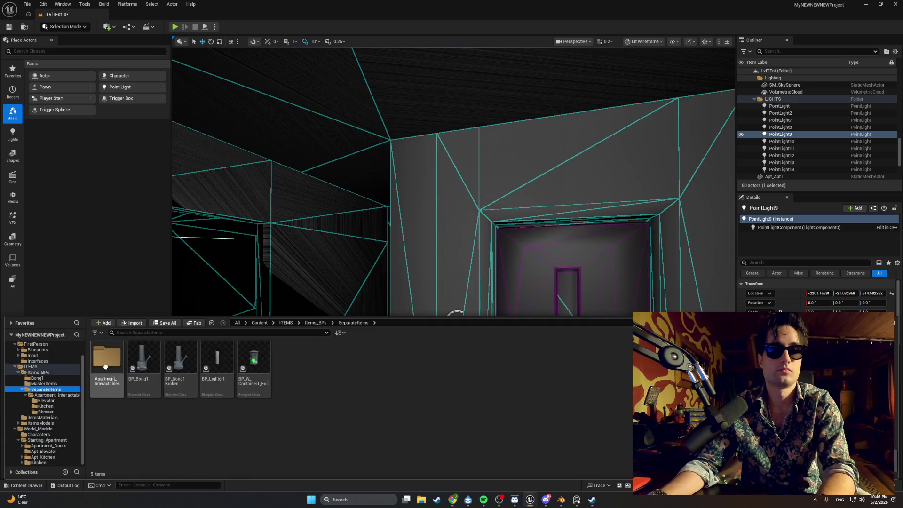
{"action": "double_click", "coordinate": [181, 358]}
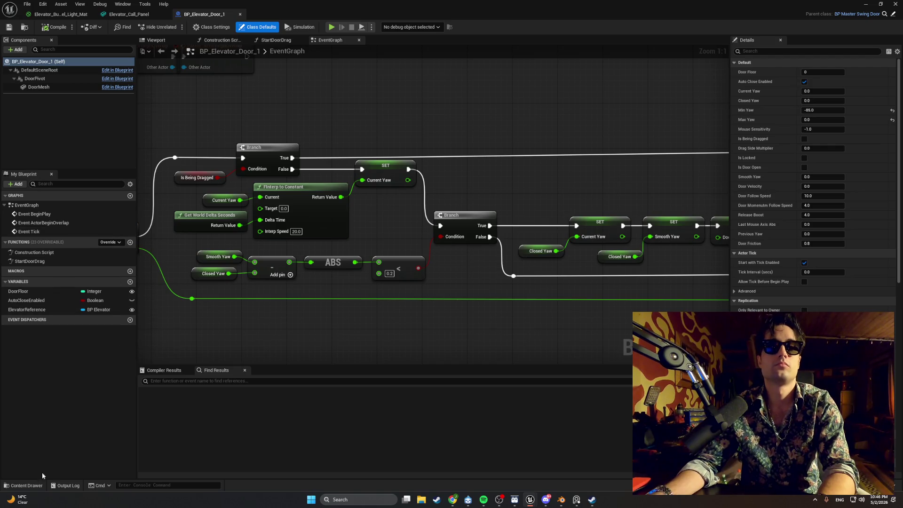
{"action": "left_click", "coordinate": [26, 485]}
{"action": "double_click", "coordinate": [141, 358]}
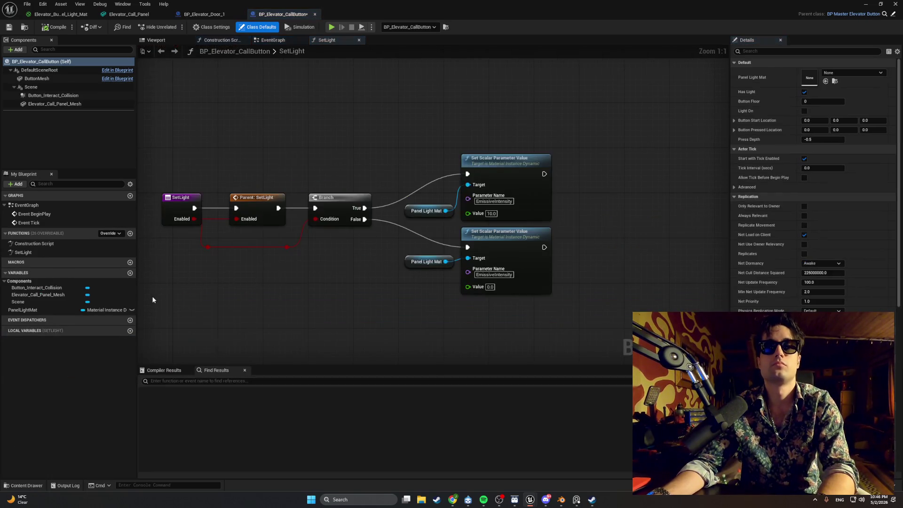
{"action": "left_click", "coordinate": [55, 104]}
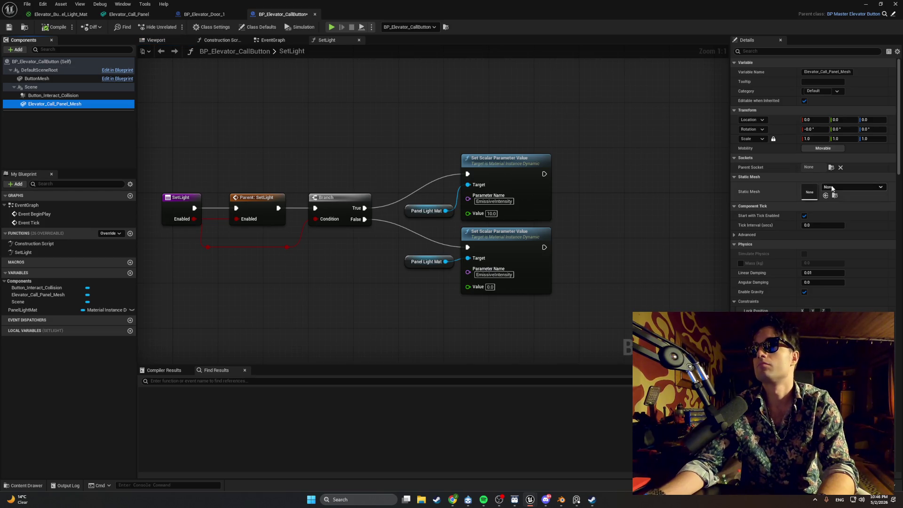
- Assign Elevator_Call_Panel as the panel component's Static Mesh
{"action": "left_click", "coordinate": [831, 188]}
{"action": "type", "text": "panel"}
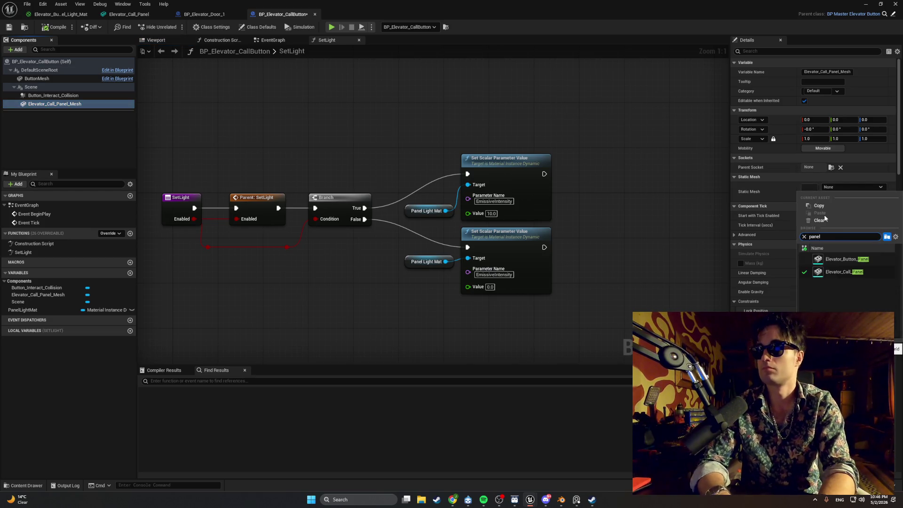
{"action": "left_click", "coordinate": [842, 271]}
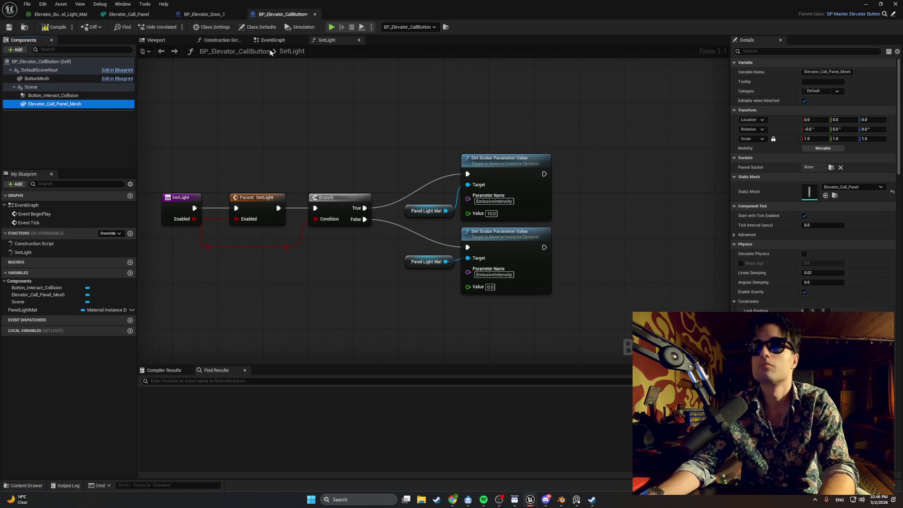
- Check the panel in the blueprint viewport, then return to the Elevator_Call_Panel mesh editor
{"action": "left_click", "coordinate": [163, 41]}
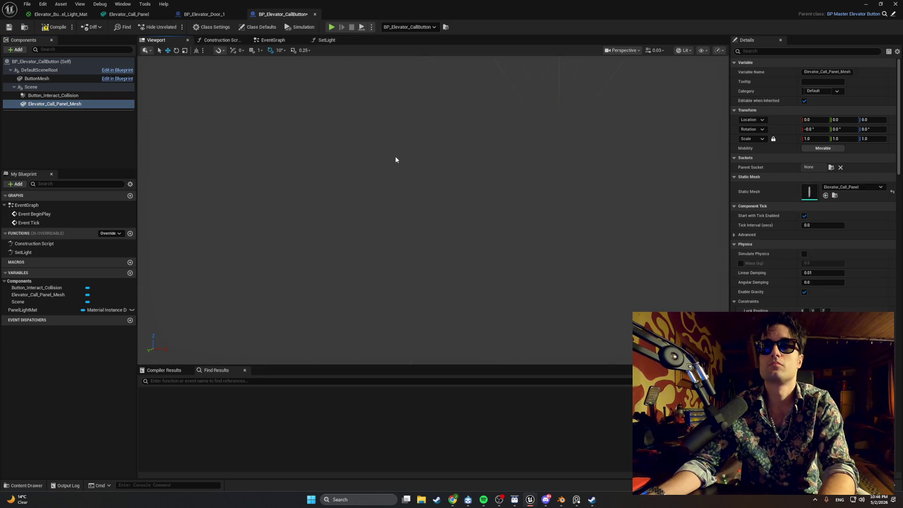
{"action": "mouse_move", "coordinate": [379, 152]}
{"action": "left_mouse_down"}
{"action": "mouse_move", "coordinate": [390, 155]}
{"action": "mouse_move", "coordinate": [254, 94]}
{"action": "left_mouse_up"}
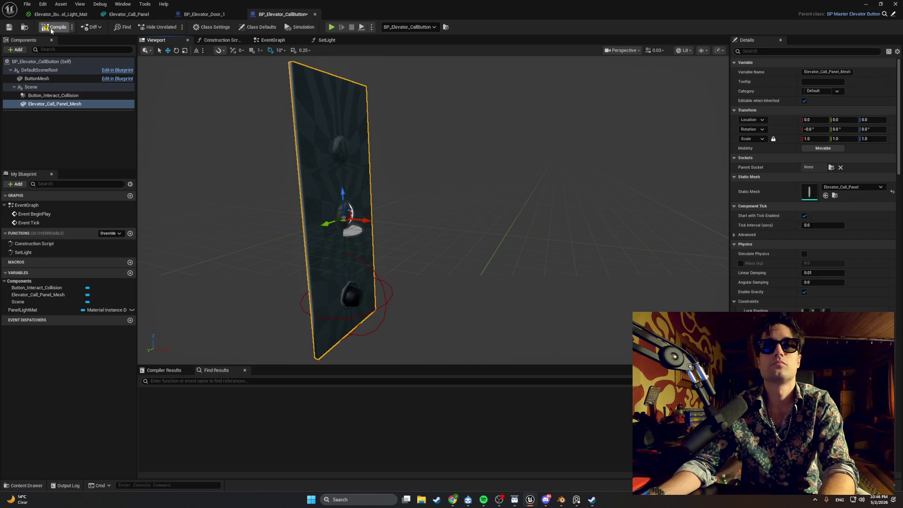
{"action": "left_click", "coordinate": [24, 485]}
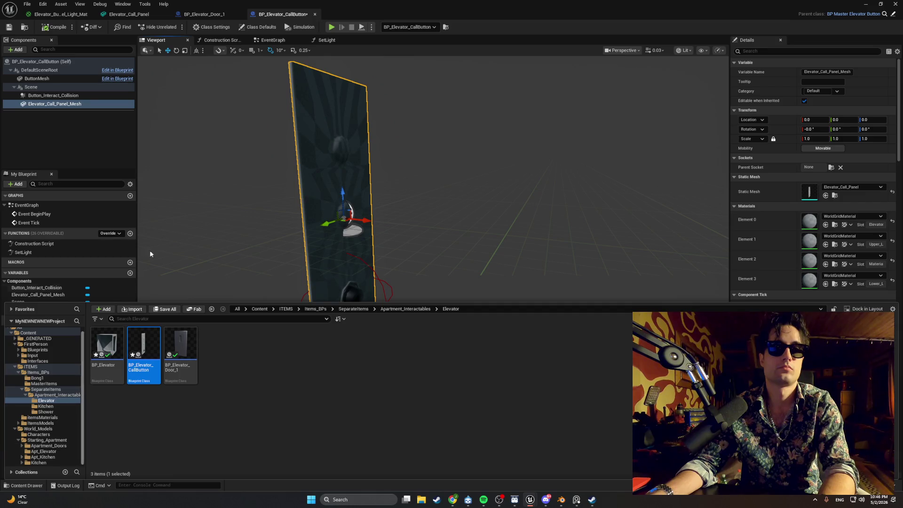
{"action": "left_click", "coordinate": [123, 15]}
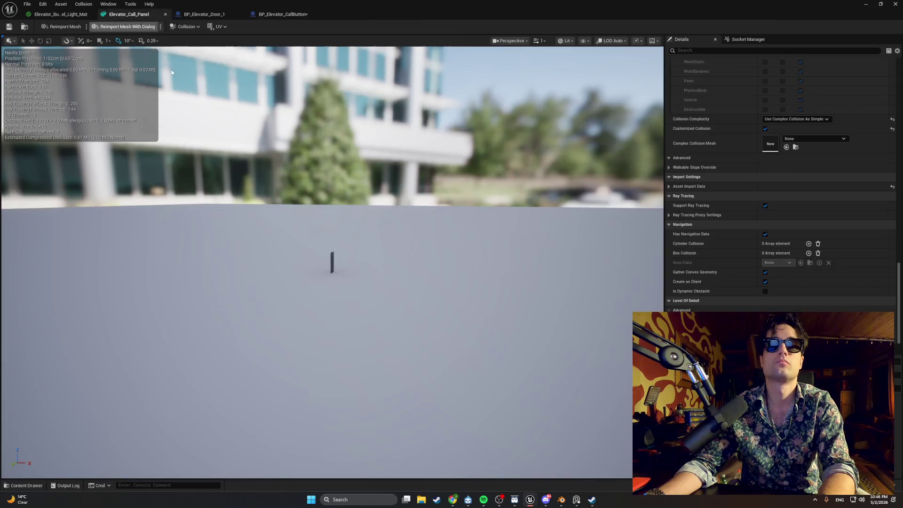
- Assign Material_002 to the panel mesh's first material slot
{"action": "mouse_move", "coordinate": [292, 221]}
{"action": "left_mouse_down"}
{"action": "mouse_move", "coordinate": [329, 221]}
{"action": "mouse_move", "coordinate": [263, 222]}
{"action": "mouse_move", "coordinate": [301, 221]}
{"action": "left_mouse_up"}
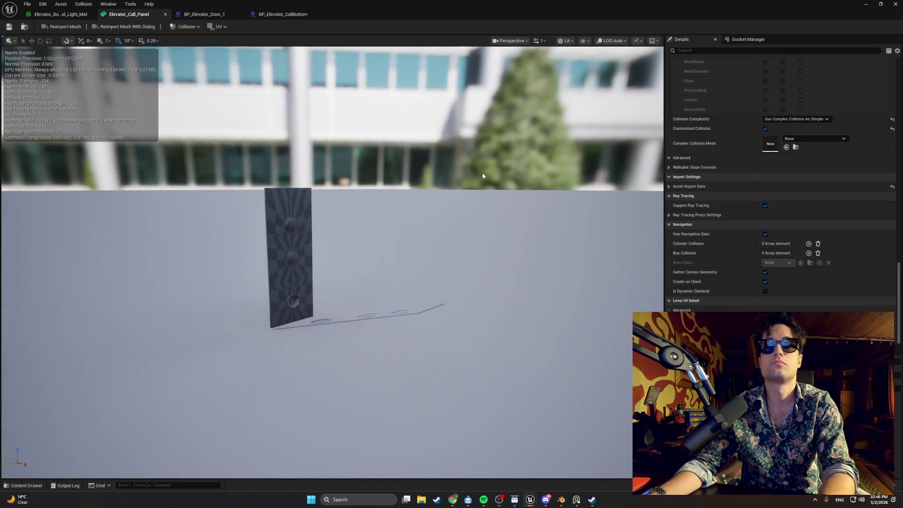
{"action": "scroll", "coordinate": [785, 129], "scroll_direction": "up", "scroll_amount": 5}
{"action": "scroll", "coordinate": [786, 131], "scroll_direction": "up", "scroll_amount": 10}
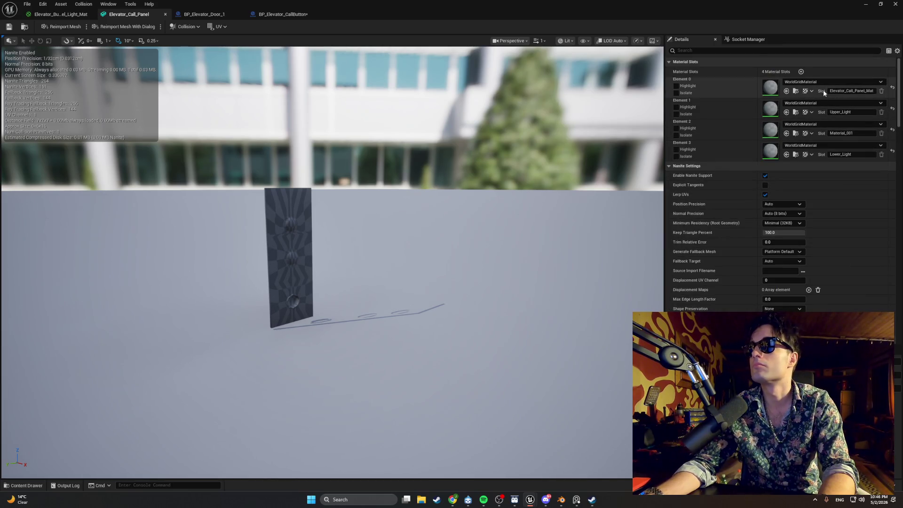
{"action": "left_click", "coordinate": [831, 82]}
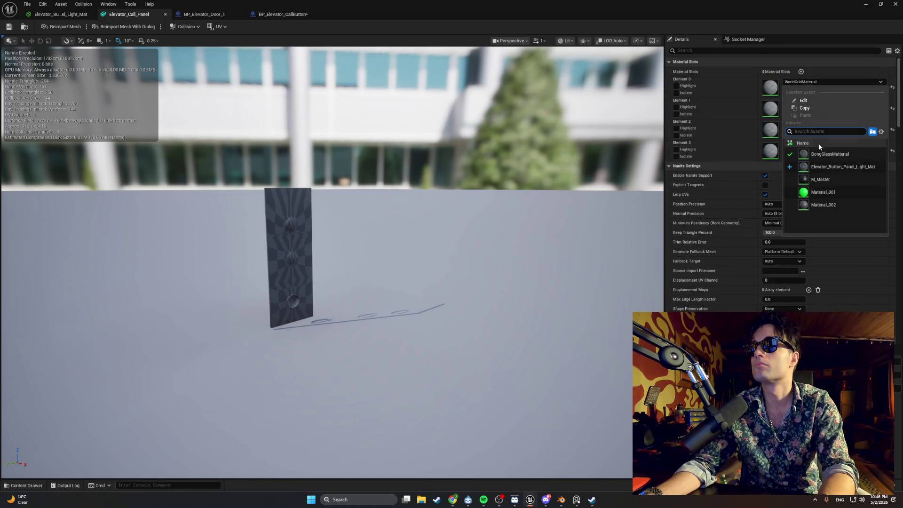
{"action": "left_click", "coordinate": [822, 205]}
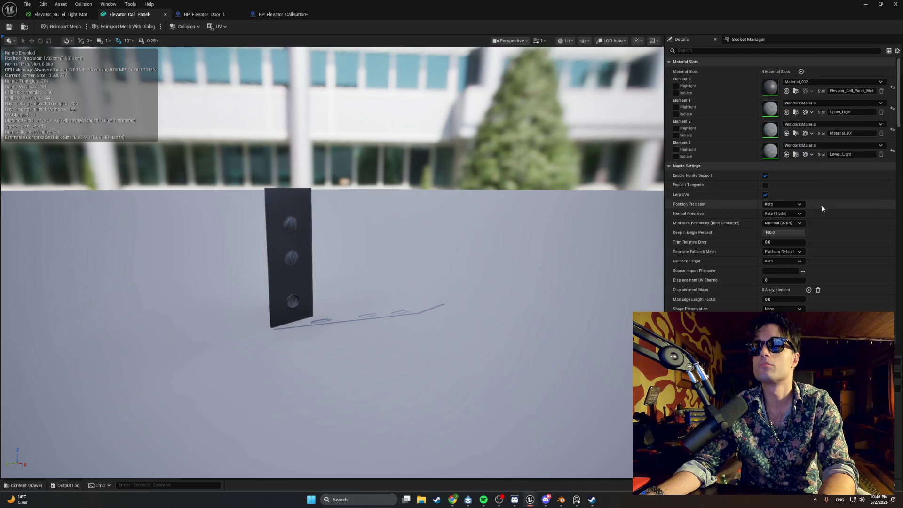
{"action": "left_click", "coordinate": [826, 81]}
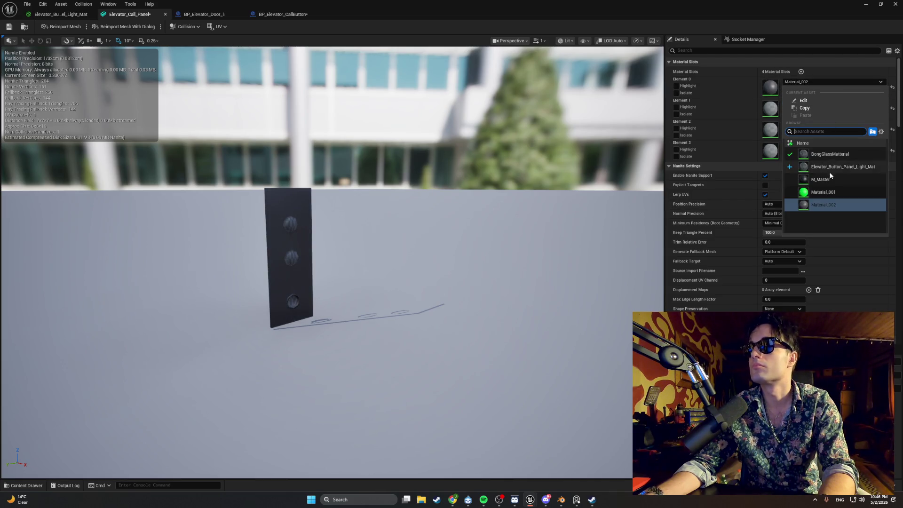
{"action": "left_click", "coordinate": [748, 124]}
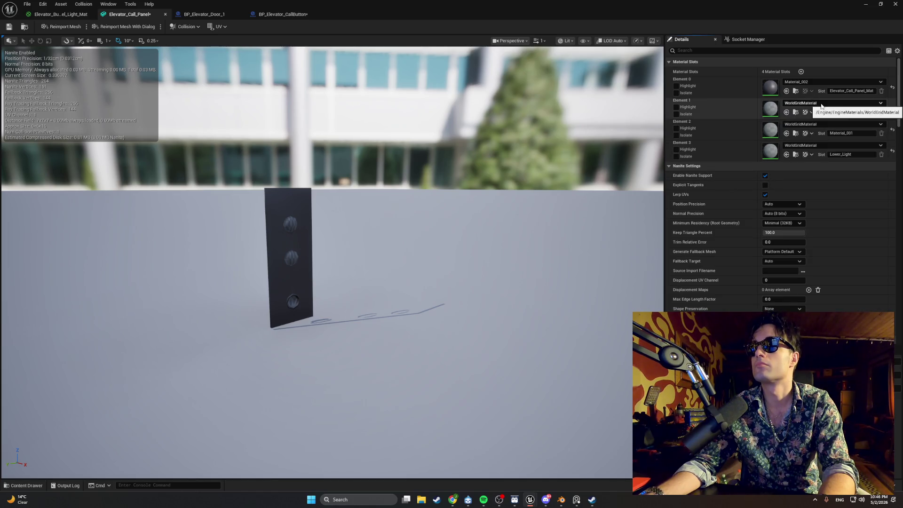
- Give the Upper_Light and Lower_Light slots the Elevator_Button_Panel_Light_Mat material
{"action": "left_click", "coordinate": [830, 103]}
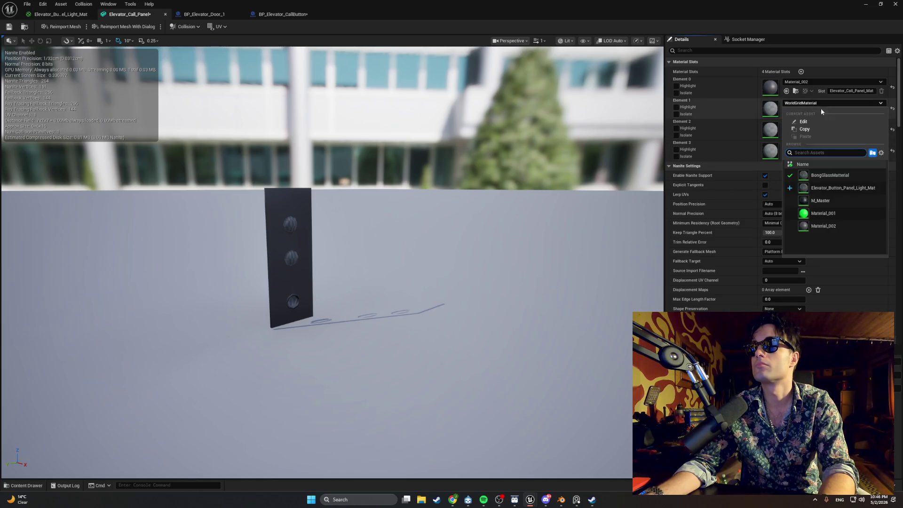
{"action": "left_click", "coordinate": [823, 188]}
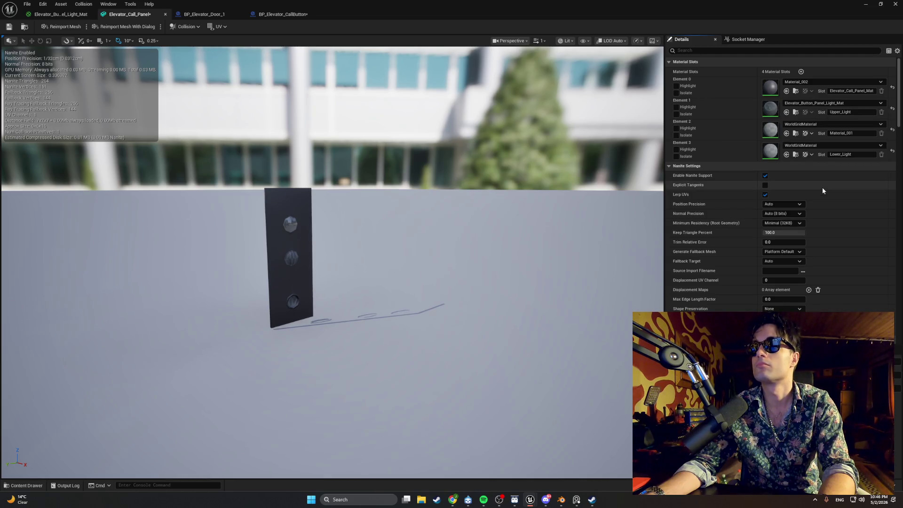
{"action": "left_click", "coordinate": [817, 145]}
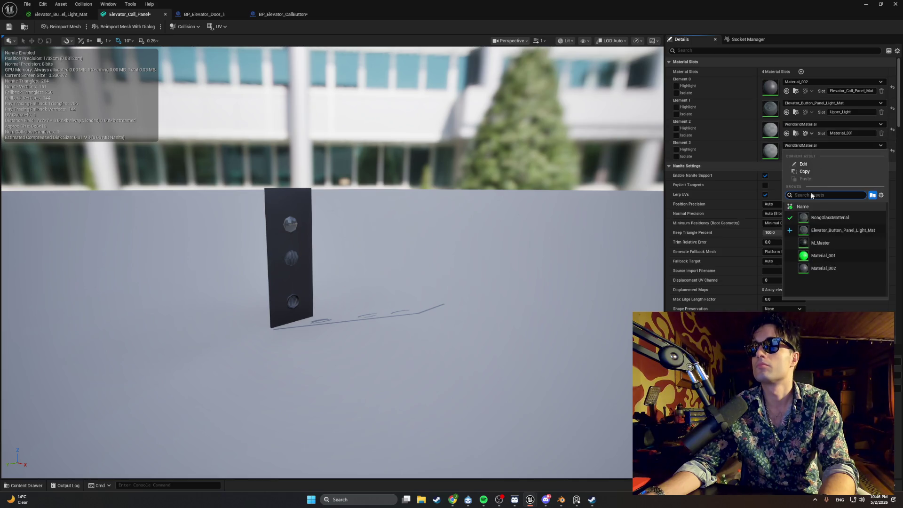
{"action": "left_click", "coordinate": [815, 242]}
{"action": "left_click", "coordinate": [808, 125]}
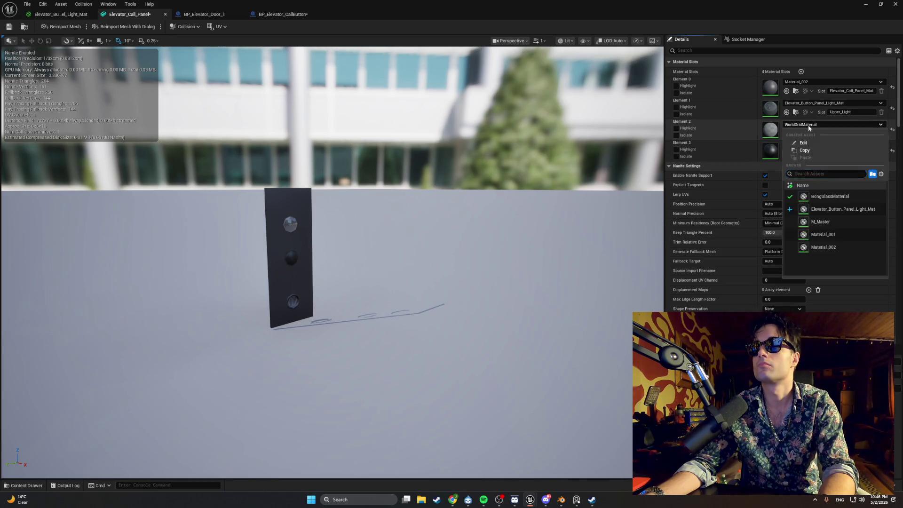
{"action": "left_click", "coordinate": [816, 185]}
{"action": "left_click", "coordinate": [805, 145]}
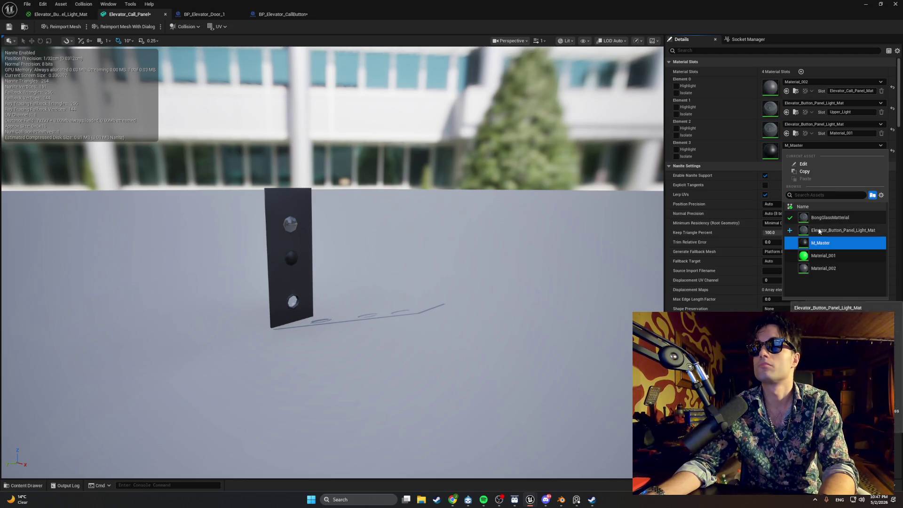
{"action": "left_click", "coordinate": [804, 137]}
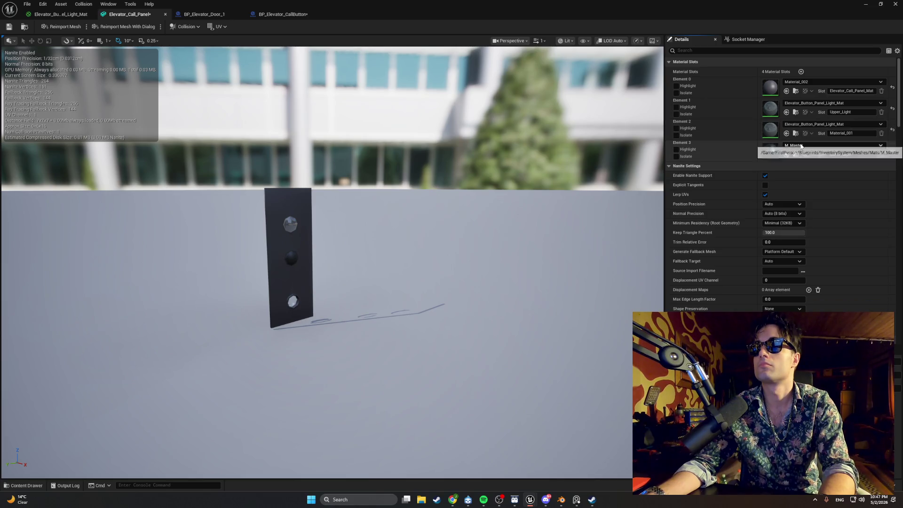
{"action": "left_click", "coordinate": [813, 145]}
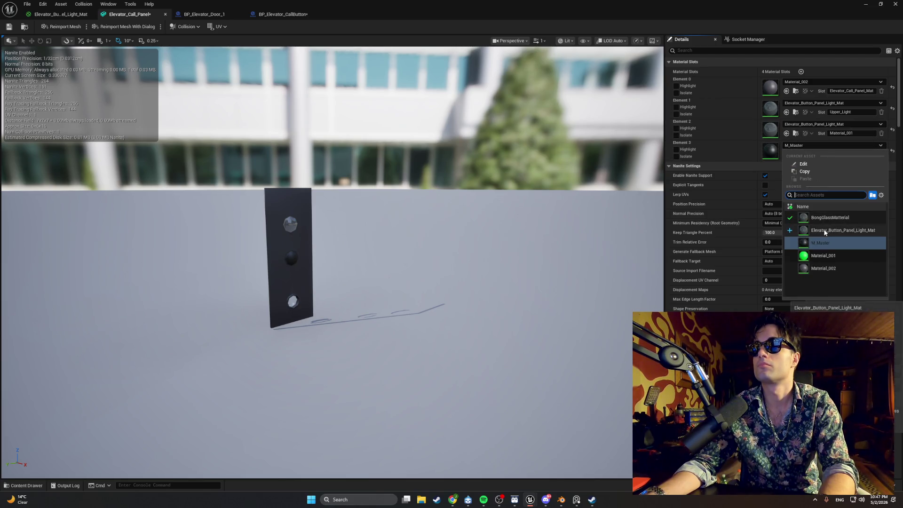
{"action": "left_click", "coordinate": [828, 233]}
- Set Element 2 to M_Master, check the preview, and minimize the mesh editor
{"action": "left_click", "coordinate": [805, 124]}
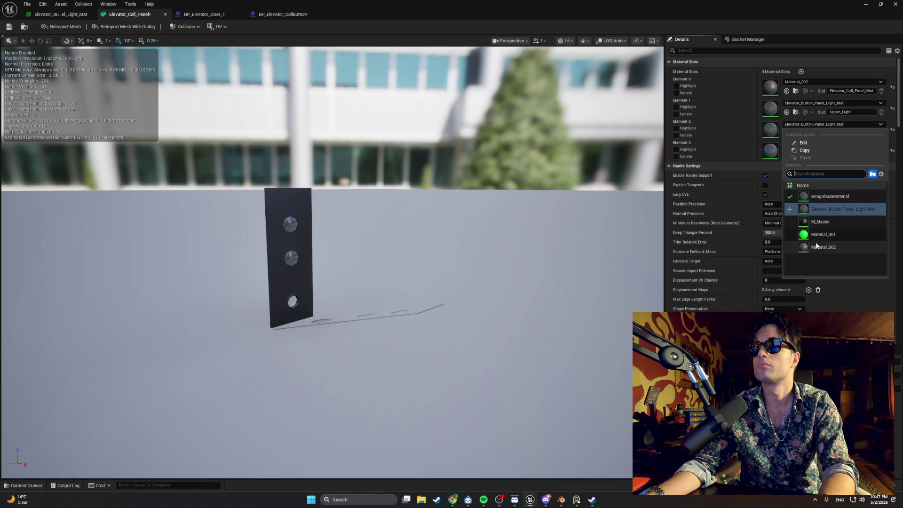
{"action": "left_click", "coordinate": [817, 226]}
{"action": "mouse_move", "coordinate": [530, 204]}
{"action": "left_mouse_down"}
{"action": "mouse_move", "coordinate": [529, 240]}
{"action": "mouse_move", "coordinate": [533, 195]}
{"action": "left_mouse_up"}
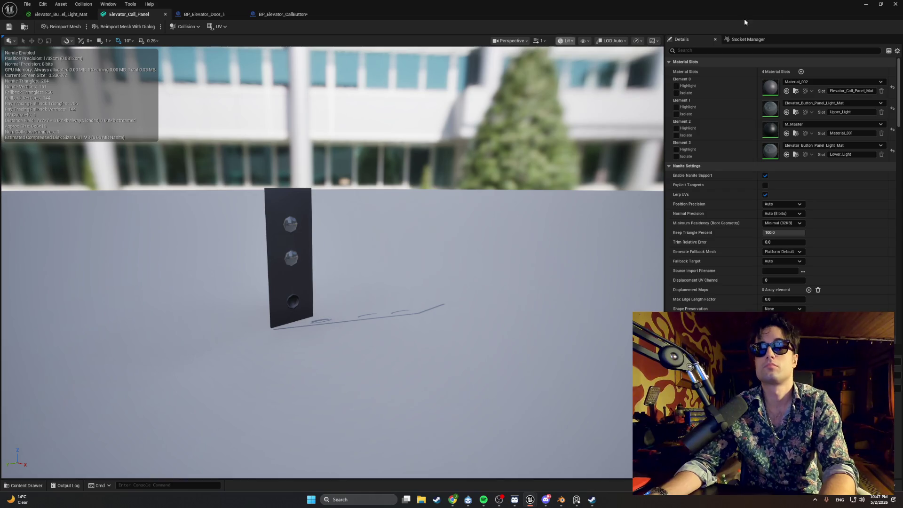
{"action": "left_click", "coordinate": [865, 4]}
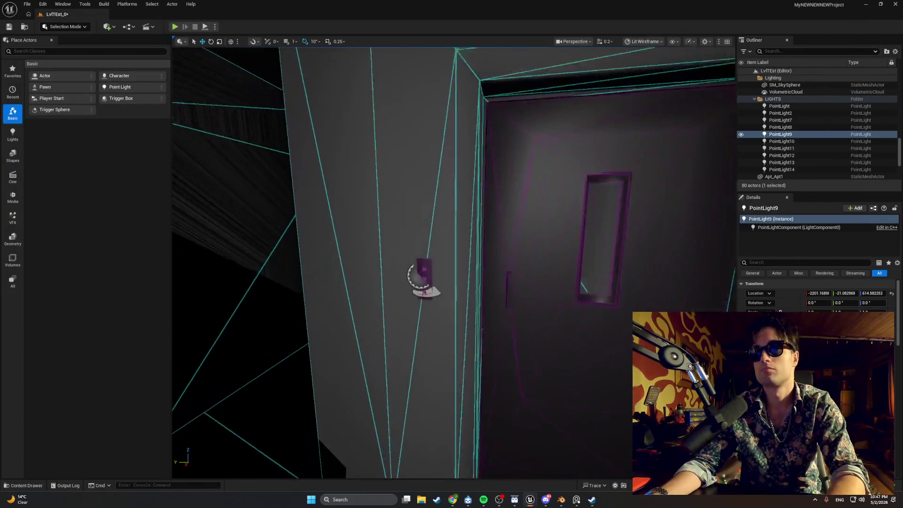
- Focus the view on PointLight9 by the call panel and start Play in Editor
{"action": "key", "text": "f"}
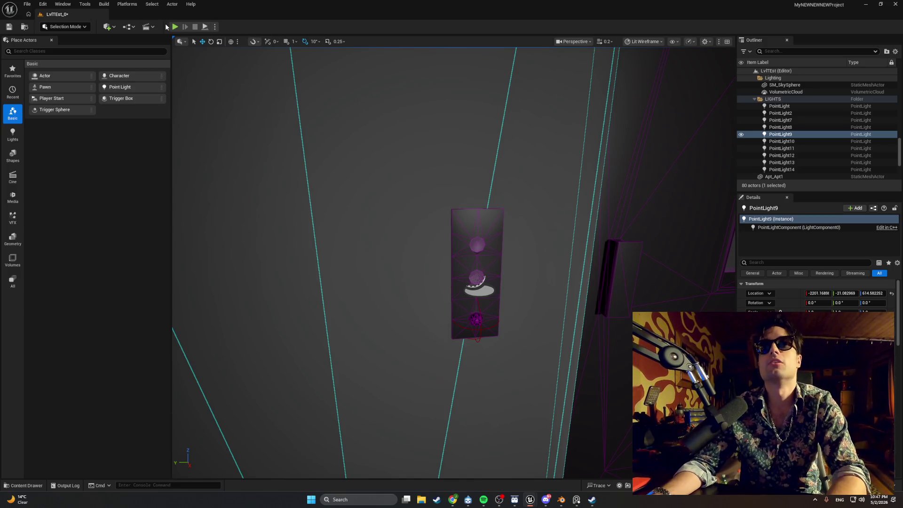
{"action": "left_click", "coordinate": [175, 27]}
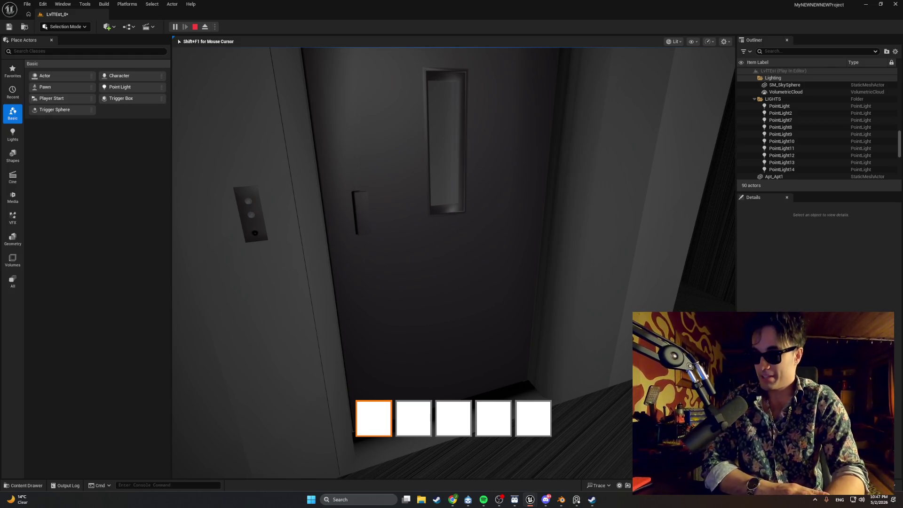
- Walk through the hallway and stairs and back to the elevator call panel
{"action": "key", "text": "w"}
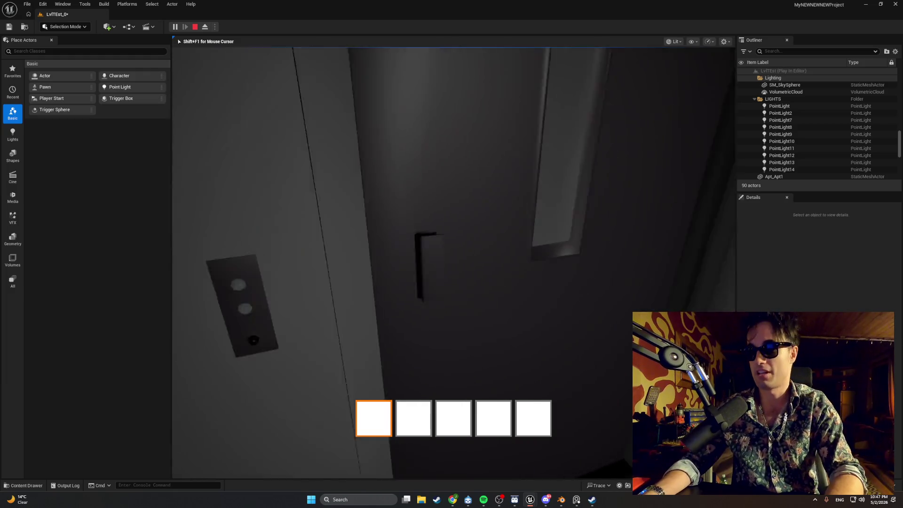
{"action": "key", "text": "w"}
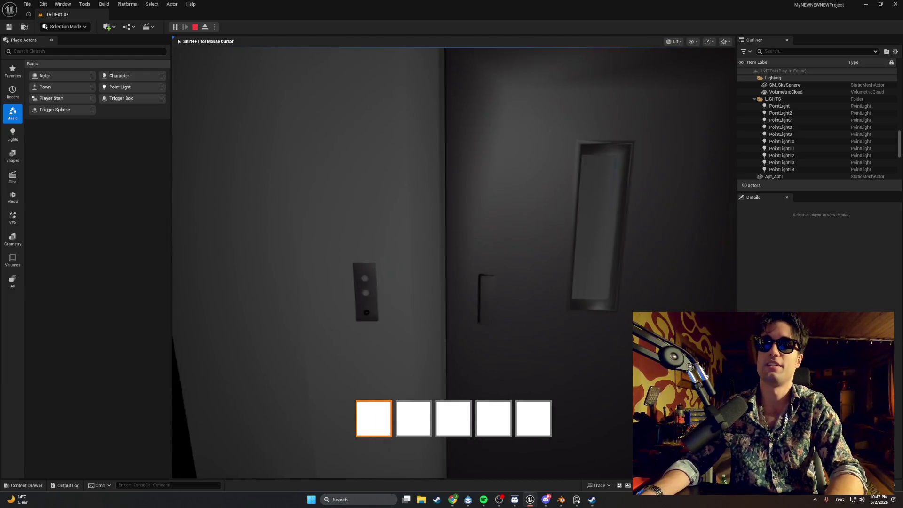
{"action": "key", "text": "w"}
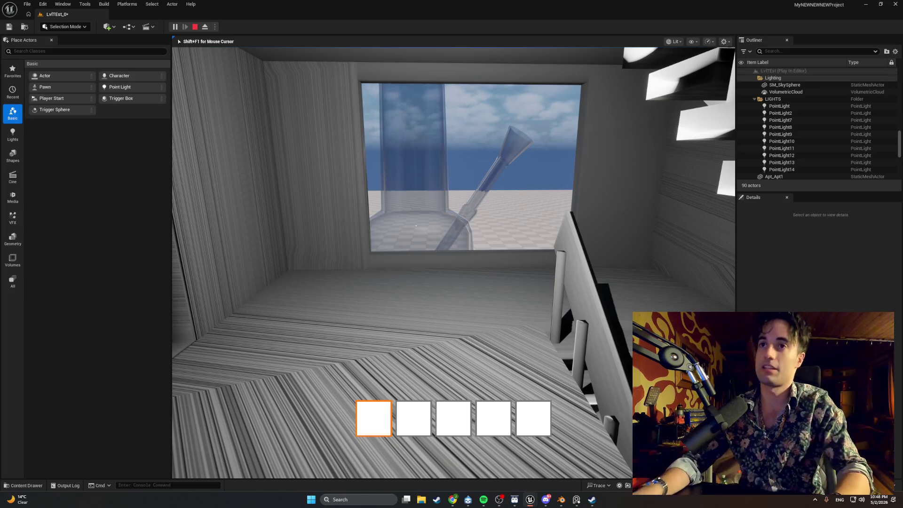
{"action": "key", "text": "w"}
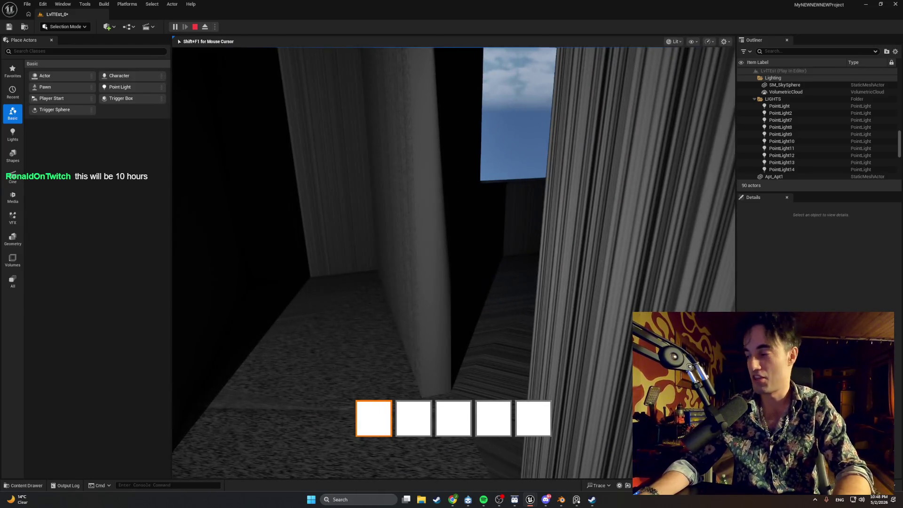
{"action": "key", "text": "w"}
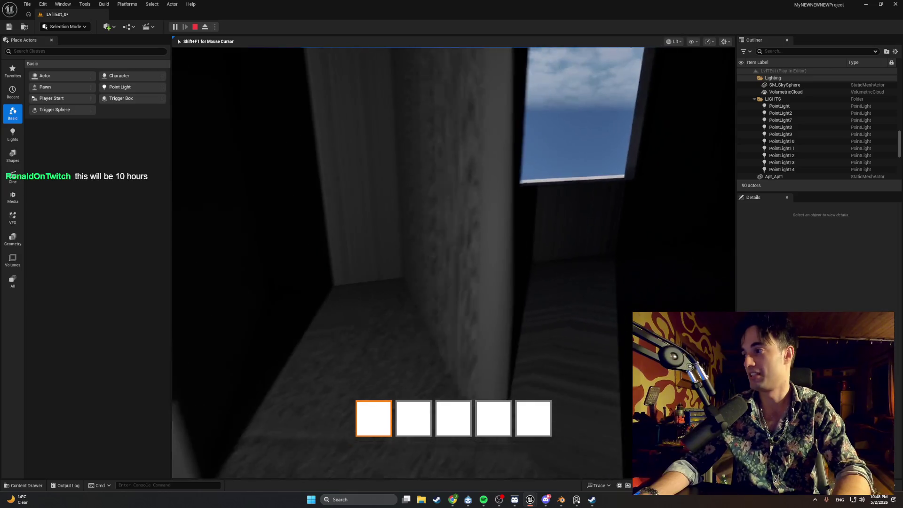
{"action": "key", "text": "w"}
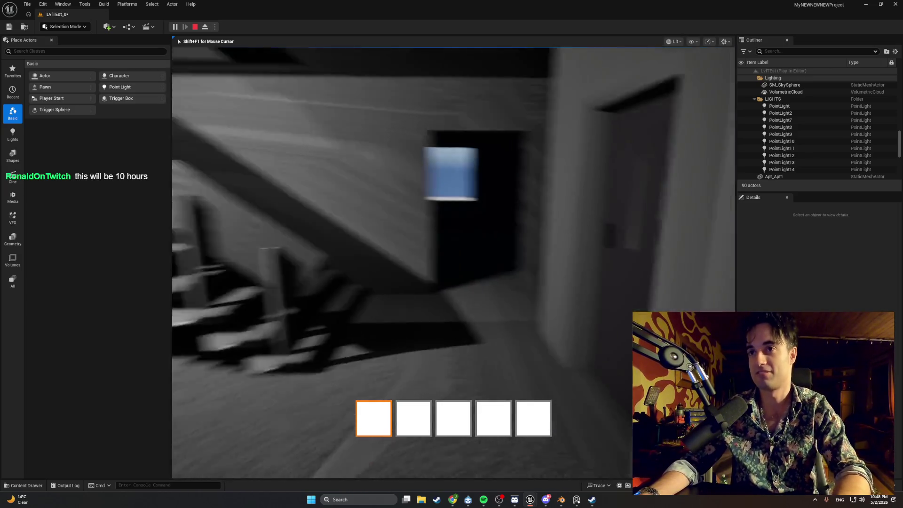
{"action": "key", "text": "w"}
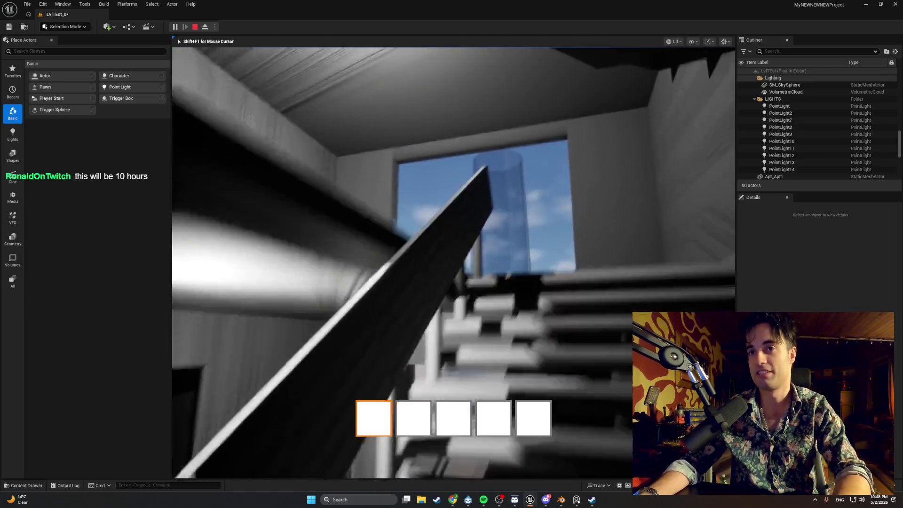
{"action": "key", "text": "w"}
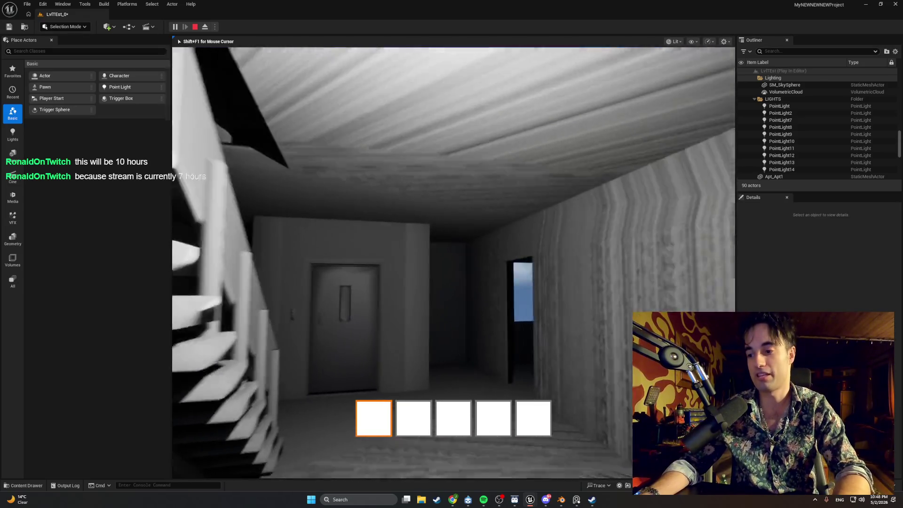
{"action": "key", "text": "w"}
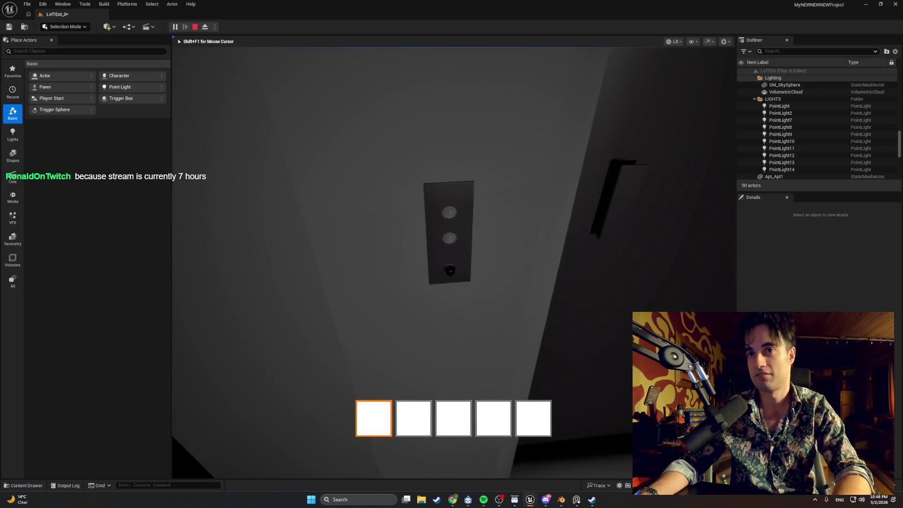
- Use the call button to light its upper light red, then stop the play session
{"action": "key", "text": "e"}
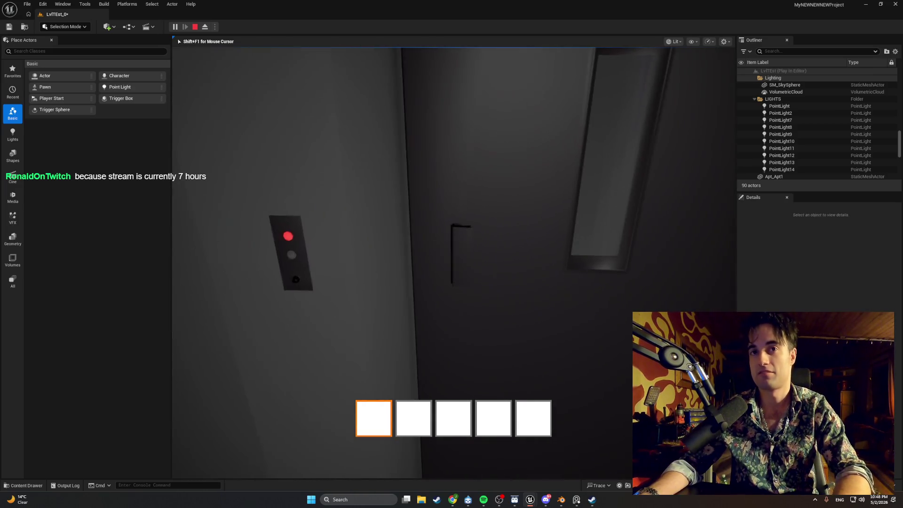
{"action": "key", "text": "s"}
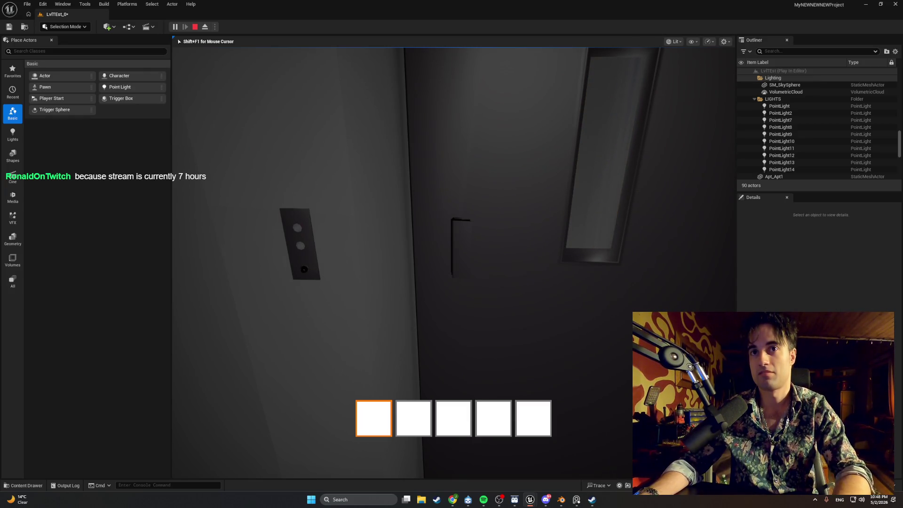
{"action": "key", "text": "e"}
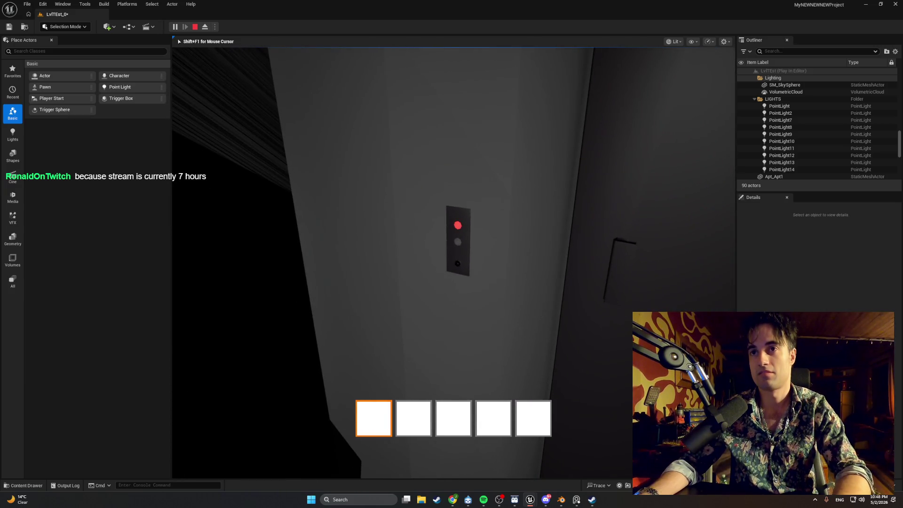
{"action": "key", "text": "Escape"}
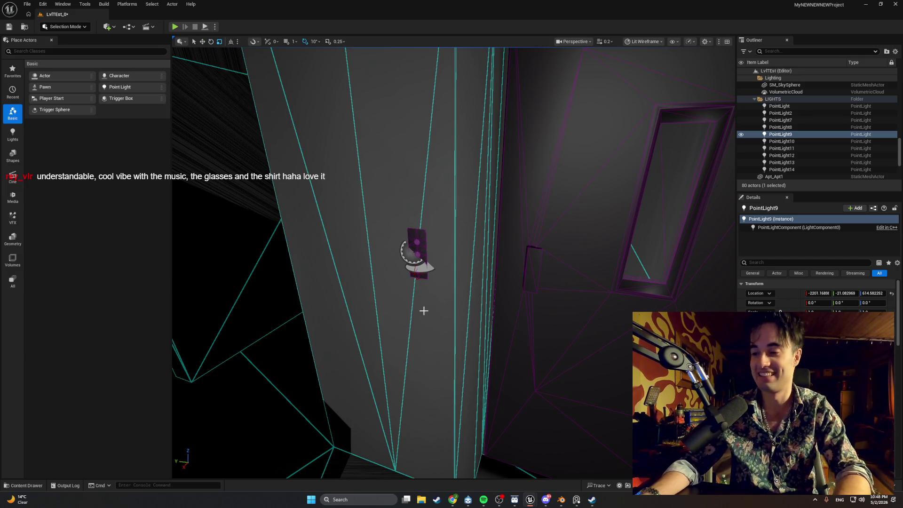
- Fly the viewport toward the wall, then switch back to the Elevator_Call_Panel mesh editor window
{"action": "mouse_move", "coordinate": [462, 309]}
{"action": "left_mouse_down"}
{"action": "mouse_move", "coordinate": [504, 310]}
{"action": "mouse_move", "coordinate": [371, 346]}
{"action": "mouse_move", "coordinate": [371, 296]}
{"action": "mouse_move", "coordinate": [329, 301]}
{"action": "mouse_move", "coordinate": [343, 277]}
{"action": "mouse_move", "coordinate": [348, 296]}
{"action": "mouse_move", "coordinate": [334, 221]}
{"action": "mouse_move", "coordinate": [305, 249]}
{"action": "mouse_move", "coordinate": [306, 226]}
{"action": "left_mouse_up"}
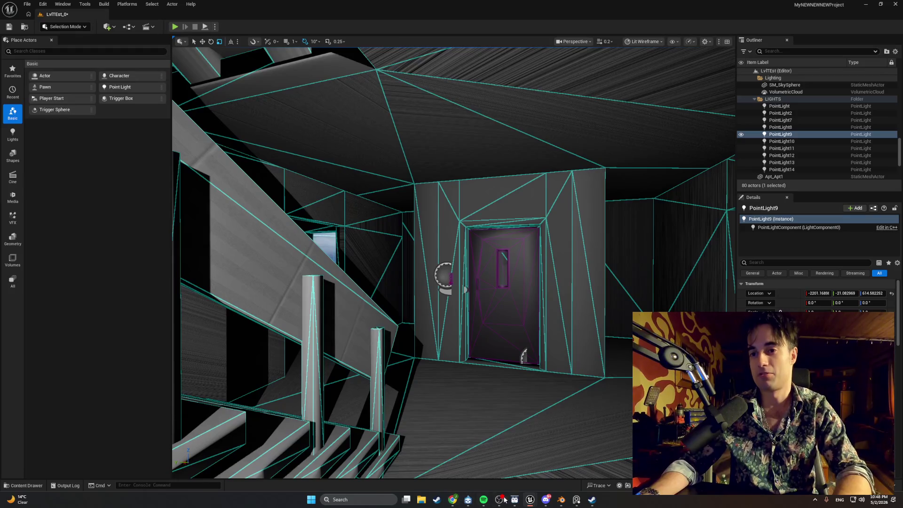
{"action": "mouse_move", "coordinate": [530, 499]}
{"action": "left_click", "coordinate": [534, 467]}
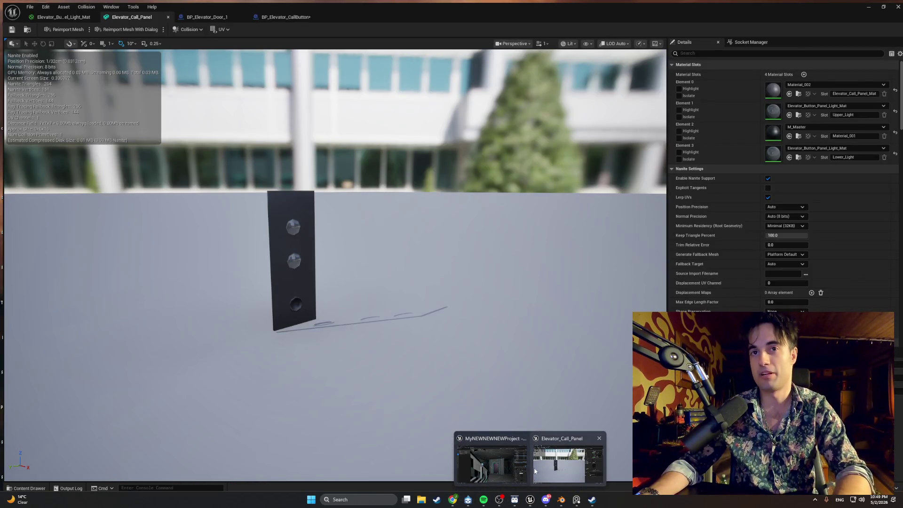
- Minimize the Elevator_Call_Panel mesh editor to get back to the level
{"action": "left_click", "coordinate": [544, 467]}
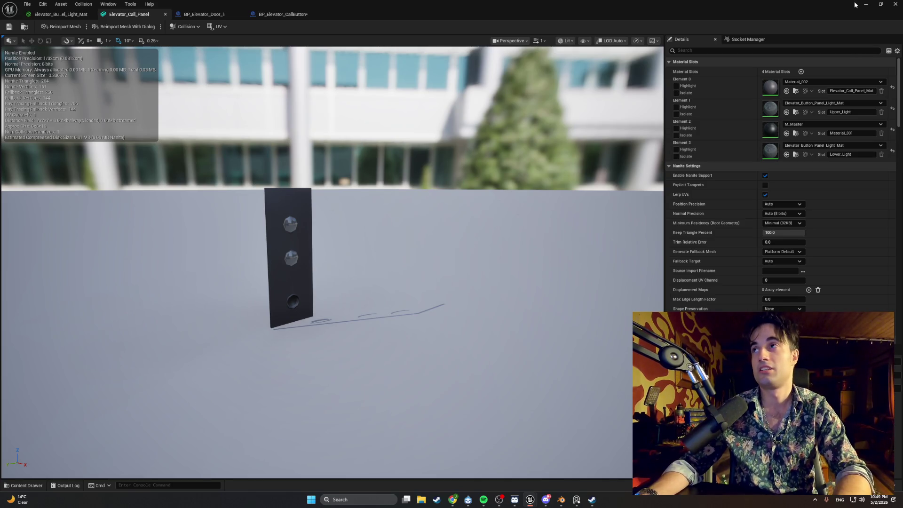
{"action": "left_click", "coordinate": [865, 4]}
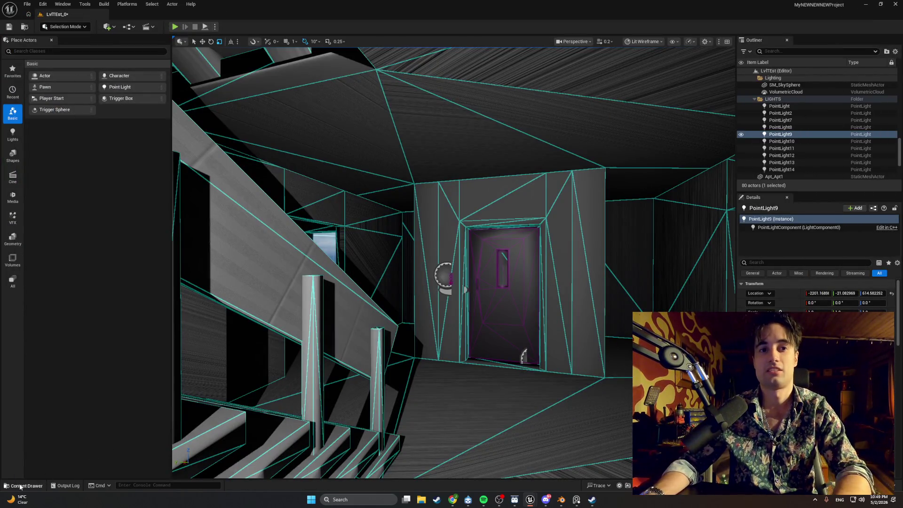
- Open BP_Elevator_CallButton from the Content Drawer and frame all nodes in its EventGraph
{"action": "left_click", "coordinate": [26, 486]}
{"action": "double_click", "coordinate": [155, 363]}
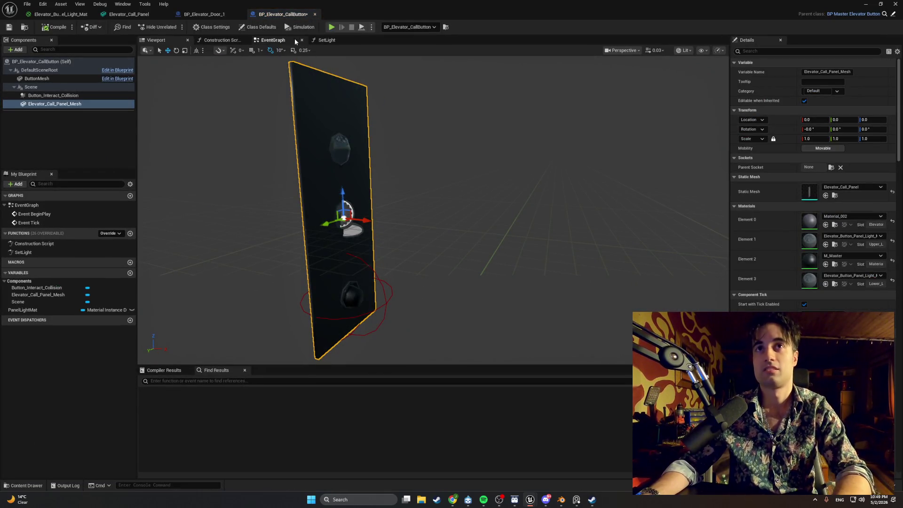
{"action": "left_click", "coordinate": [273, 40]}
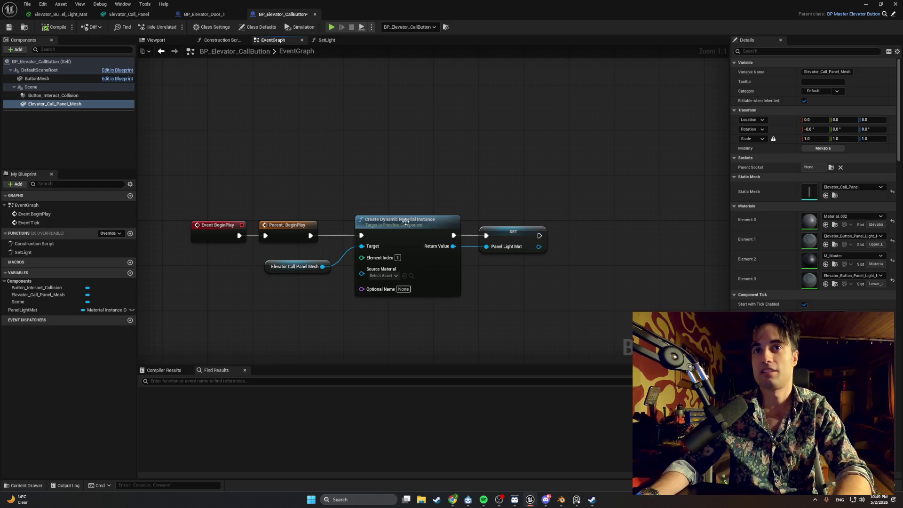
{"action": "key", "text": "Home"}
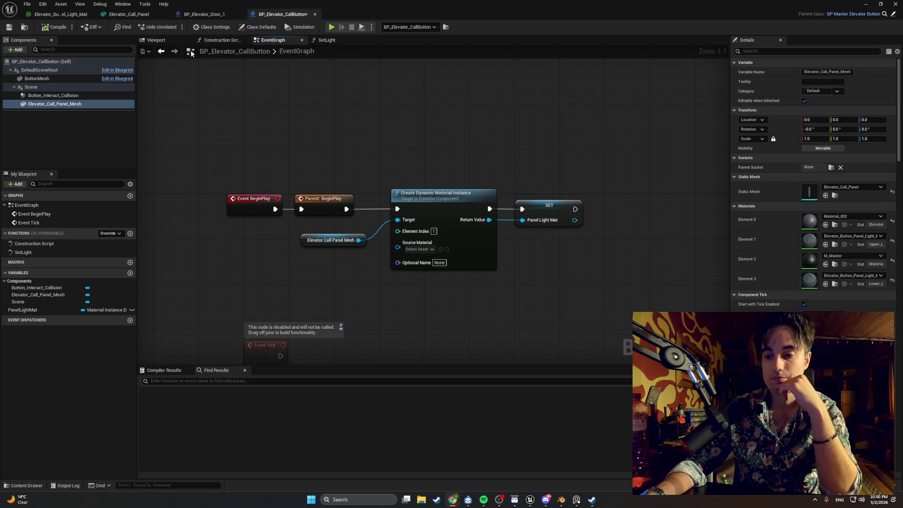
- Duplicate the PanelLightMat variable, renaming the original UpLightMat and the copy DownLightMat
{"action": "left_click", "coordinate": [47, 312]}
{"action": "key", "text": "ctrl+d"}
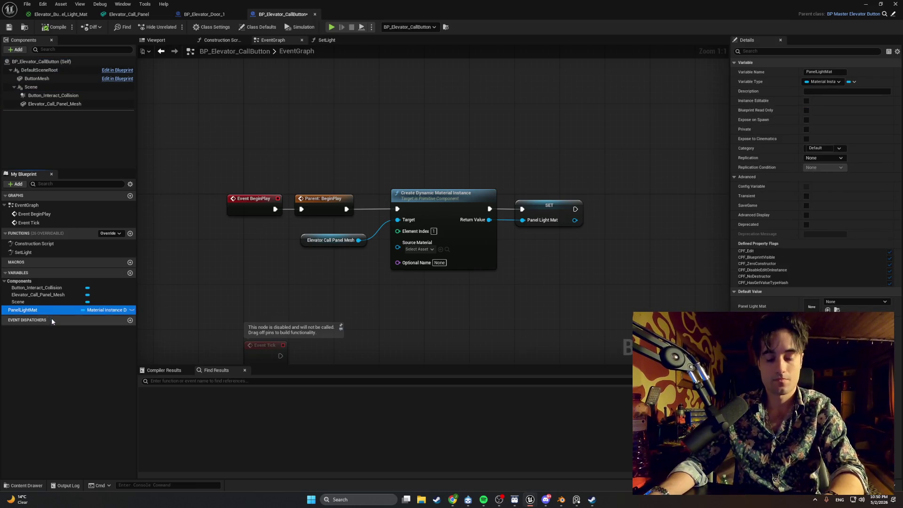
{"action": "double_click", "coordinate": [44, 310]}
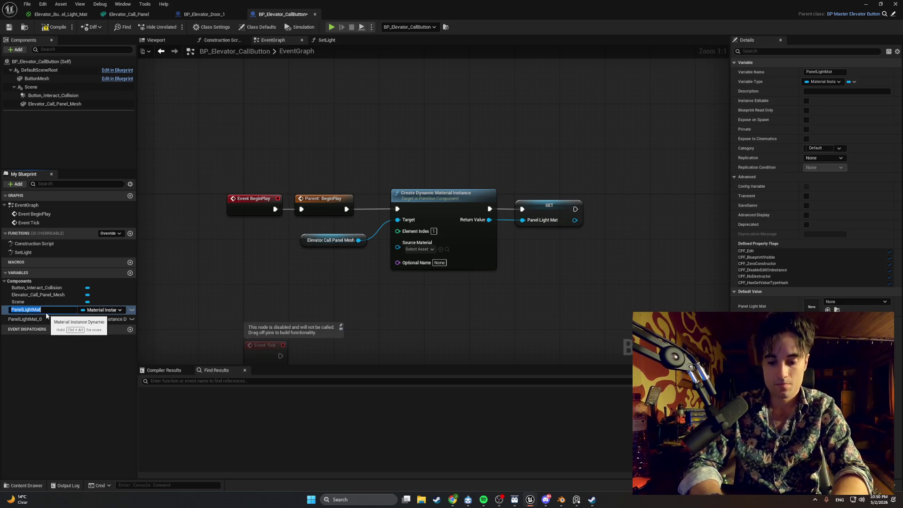
{"action": "type", "text": "Up"}
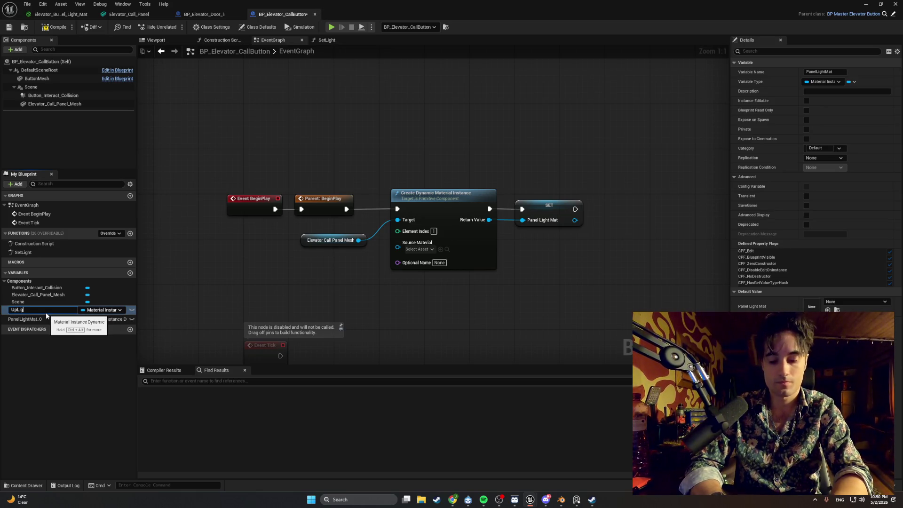
{"action": "key", "text": "Return"}
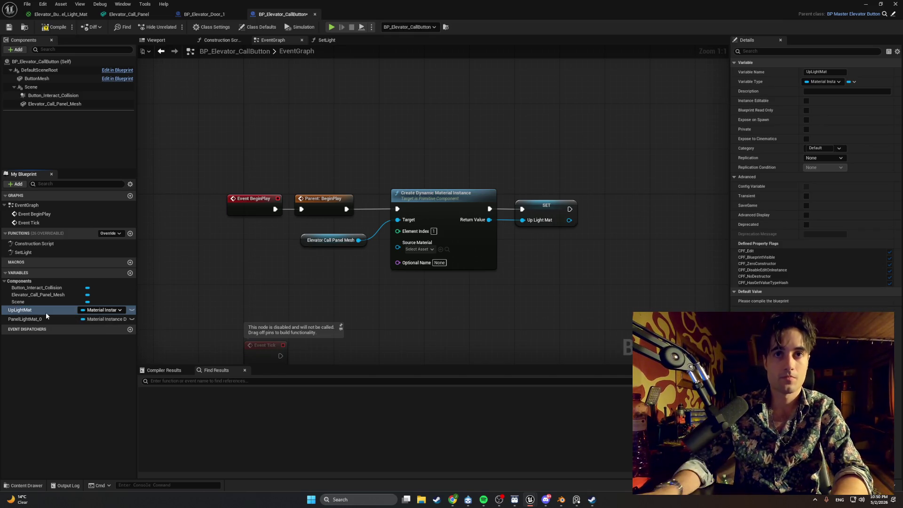
{"action": "left_click", "coordinate": [43, 318]}
{"action": "key", "text": "F2"}
{"action": "type", "text": "D"}
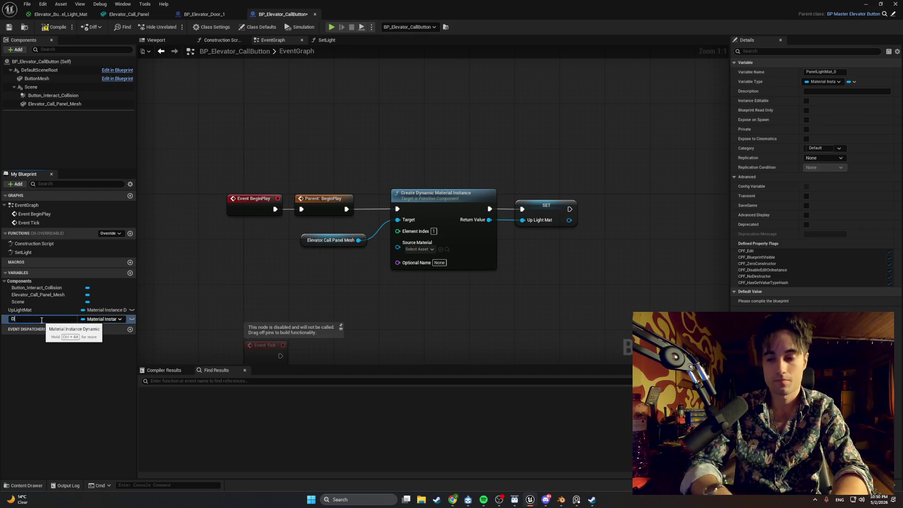
{"action": "type", "text": "ownLigh"}
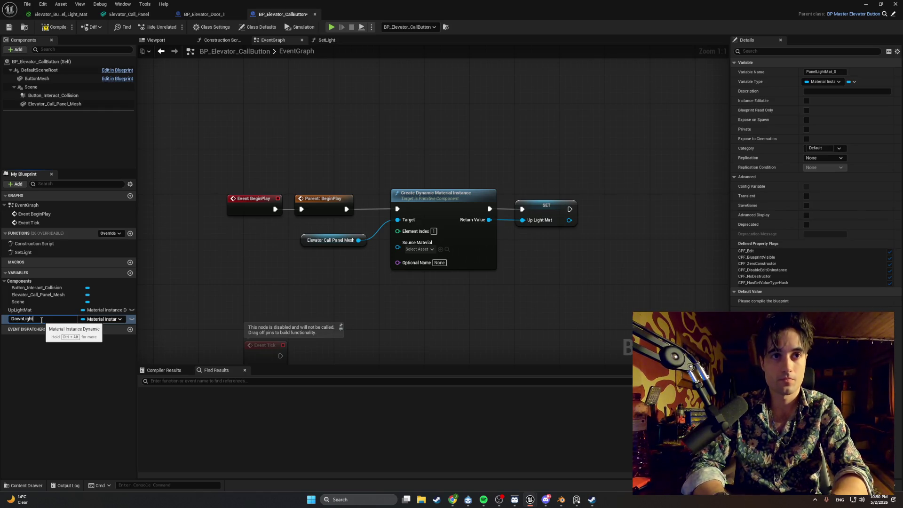
{"action": "type", "text": "t"}
{"action": "key", "text": "Return"}
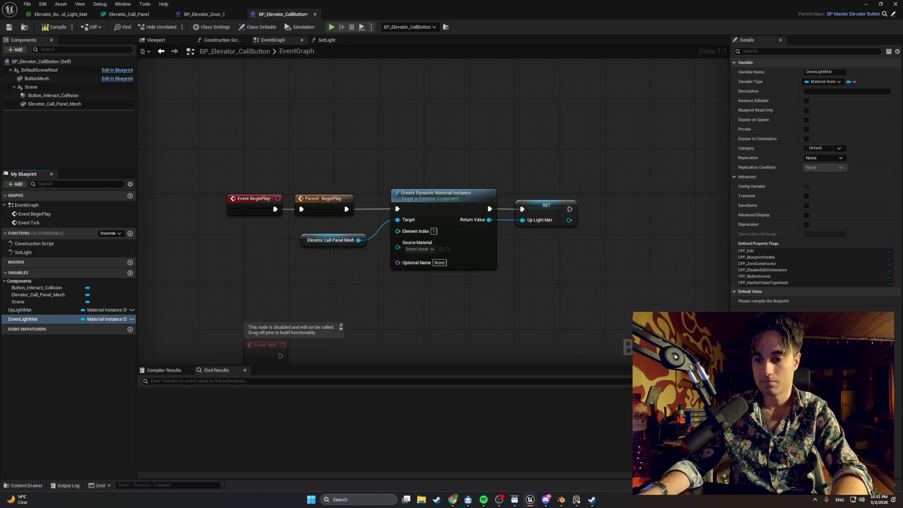
- Copy-paste the Create Dynamic Material Instance chain and delete the duplicated Up Light Mat setter
{"action": "mouse_move", "coordinate": [561, 297]}
{"action": "left_mouse_down"}
{"action": "mouse_move", "coordinate": [453, 189]}
{"action": "mouse_move", "coordinate": [357, 166]}
{"action": "left_mouse_up"}
{"action": "left_click_drag", "start_coordinate": [568, 198], "coordinate": [362, 188]}
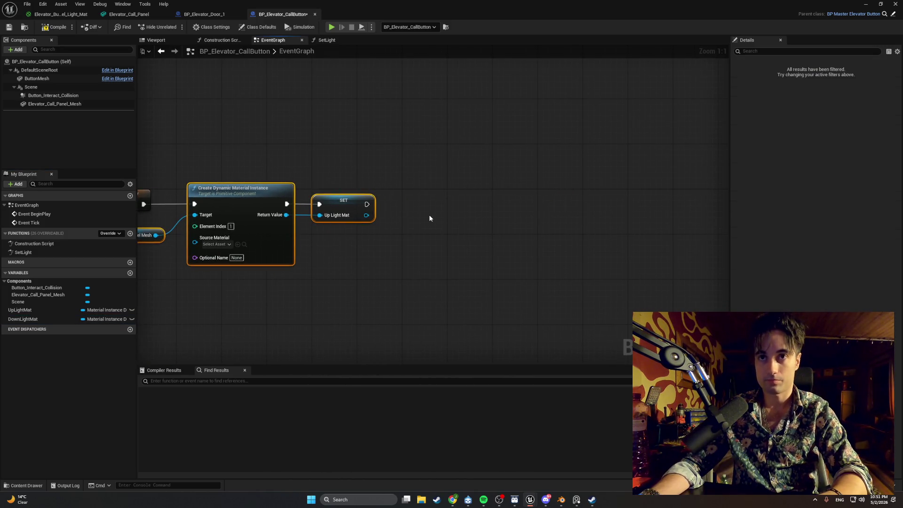
{"action": "left_click_drag", "start_coordinate": [435, 217], "coordinate": [446, 221]}
{"action": "key", "text": "ctrl+c"}
{"action": "key", "text": "ctrl+v"}
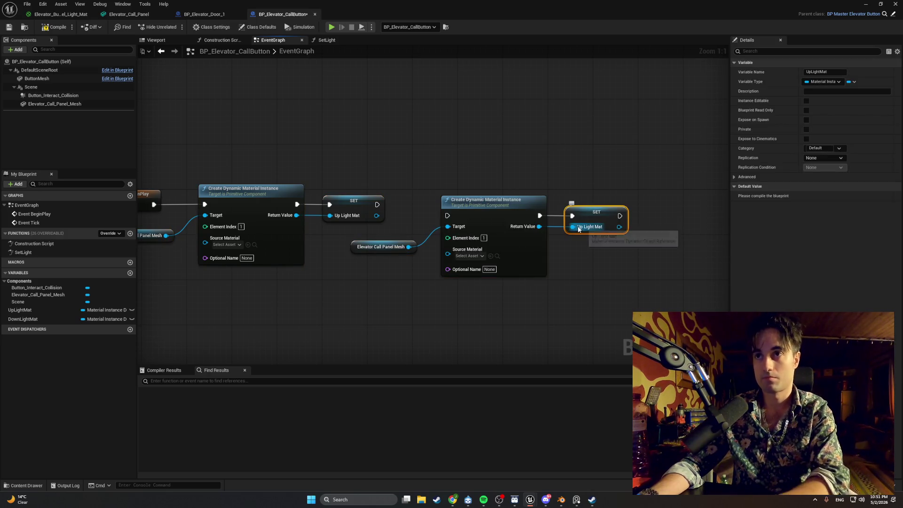
{"action": "key", "text": "Delete"}
- Add a Set DownLightMat node to the pasted chain and straighten its wires
{"action": "left_click_drag", "start_coordinate": [58, 319], "coordinate": [615, 204]}
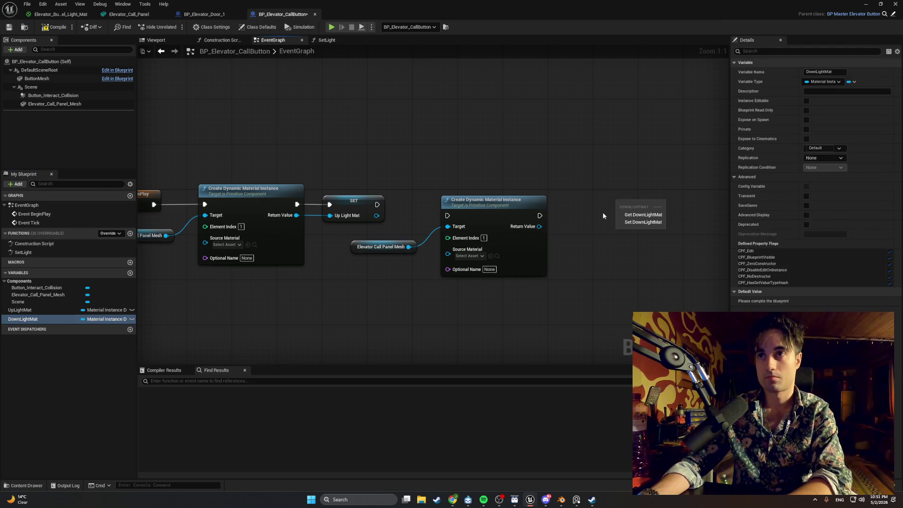
{"action": "left_click", "coordinate": [620, 215]}
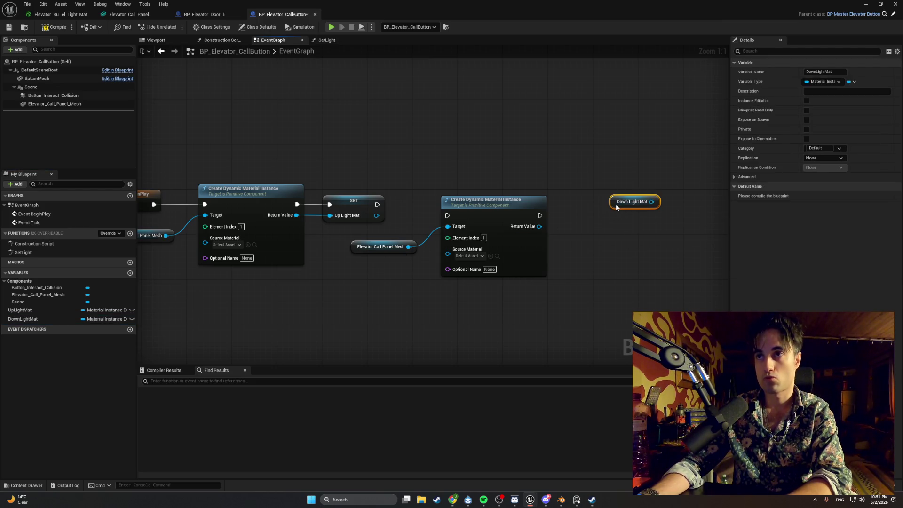
{"action": "key", "text": "Delete"}
{"action": "mouse_move", "coordinate": [58, 318]}
{"action": "left_mouse_down"}
{"action": "mouse_move", "coordinate": [575, 218]}
{"action": "mouse_move", "coordinate": [559, 237]}
{"action": "mouse_move", "coordinate": [578, 237]}
{"action": "left_mouse_up"}
{"action": "left_click", "coordinate": [582, 240]}
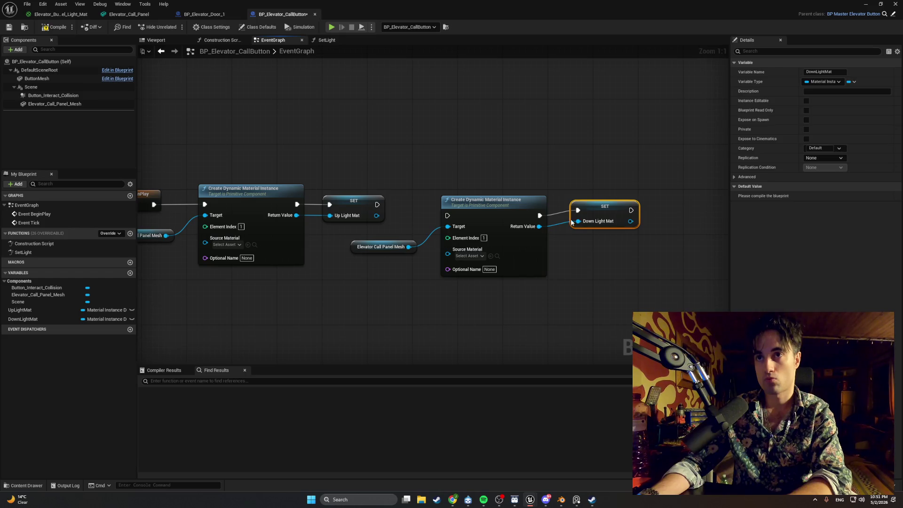
{"action": "key", "text": "q"}
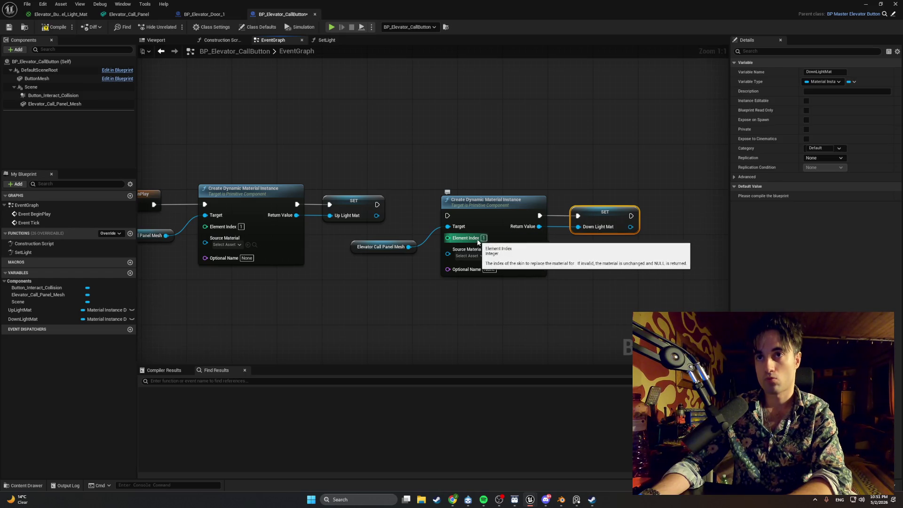
- Set the copied material instance node's Element Index to 3
{"action": "left_click", "coordinate": [356, 249]}
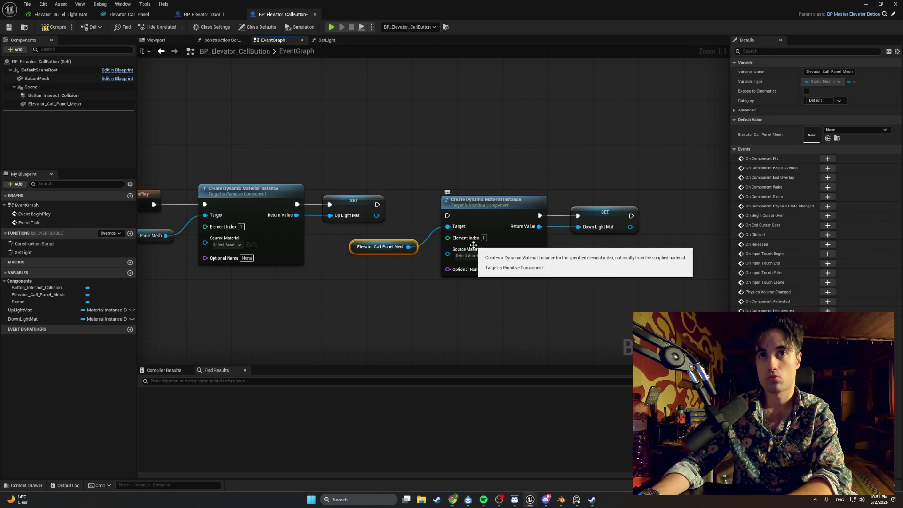
{"action": "left_click", "coordinate": [75, 104]}
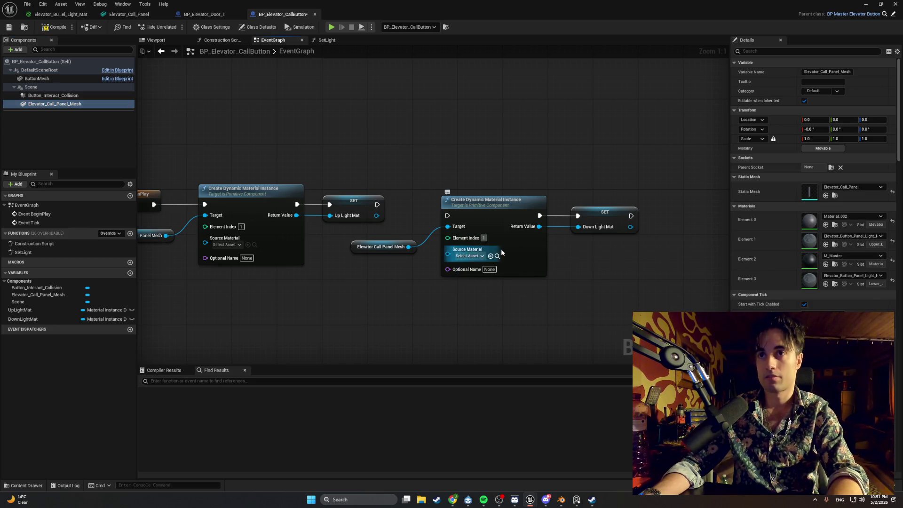
{"action": "left_click", "coordinate": [484, 237]}
{"action": "type", "text": "3"}
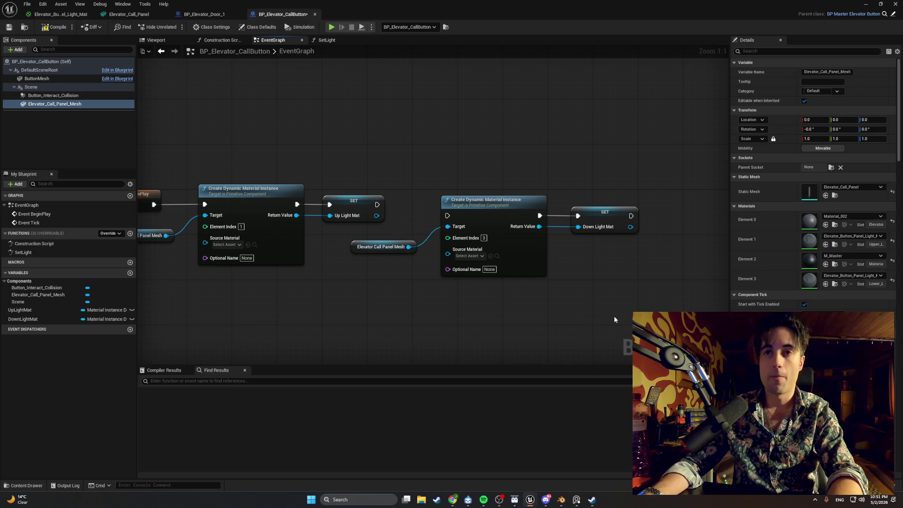
- Wire the second chain after SET UpLightMat and tidy its nodes beside the first
{"action": "left_click", "coordinate": [381, 205]}
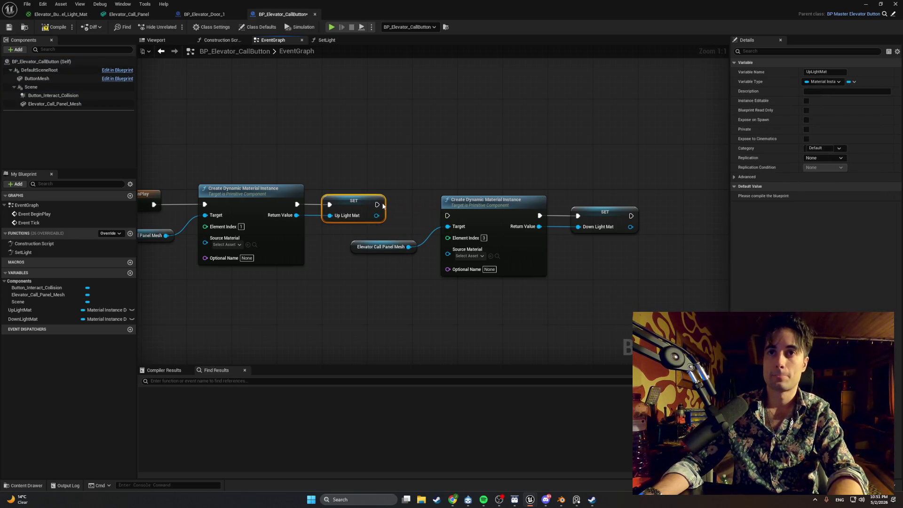
{"action": "left_click_drag", "start_coordinate": [377, 205], "coordinate": [447, 215]}
{"action": "mouse_move", "coordinate": [669, 312]}
{"action": "left_mouse_down"}
{"action": "mouse_move", "coordinate": [441, 187]}
{"action": "mouse_move", "coordinate": [348, 210]}
{"action": "left_mouse_up"}
{"action": "left_click_drag", "start_coordinate": [475, 205], "coordinate": [453, 193]}
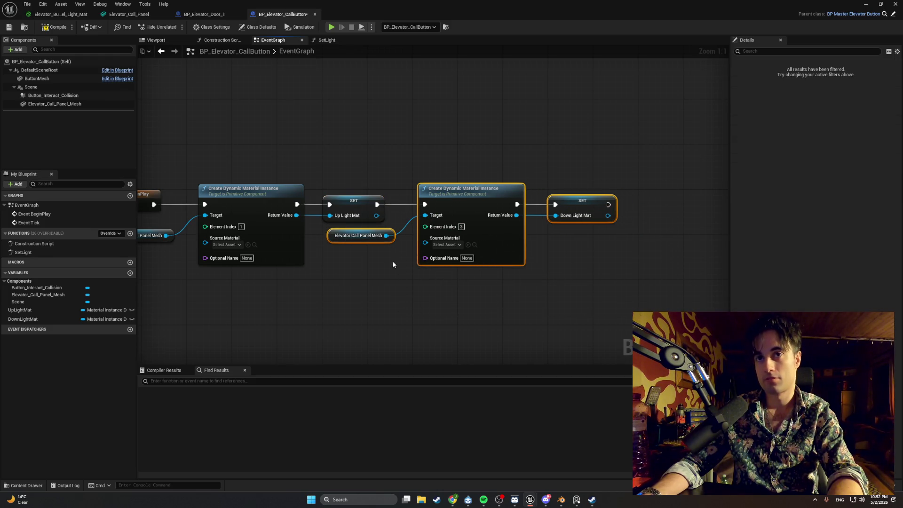
{"action": "left_click", "coordinate": [331, 236]}
{"action": "left_click_drag", "start_coordinate": [332, 236], "coordinate": [320, 236]}
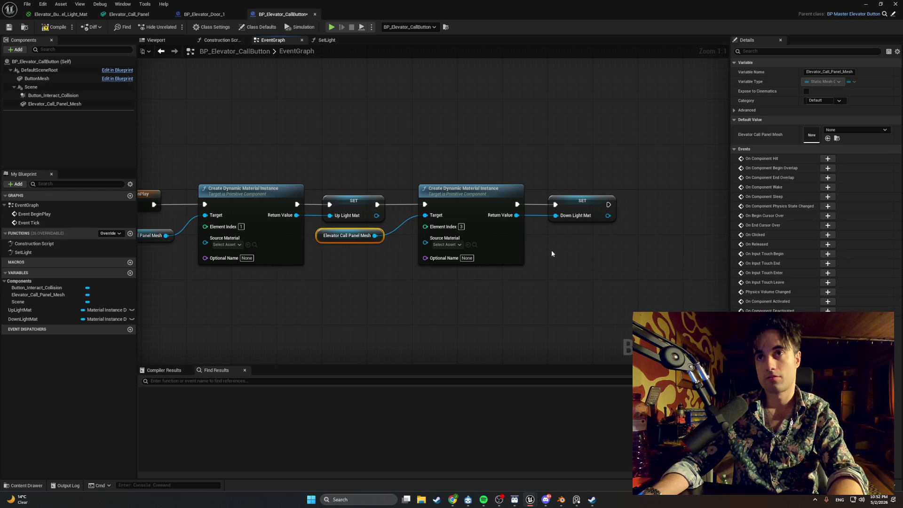
{"action": "left_click_drag", "start_coordinate": [582, 202], "coordinate": [565, 201]}
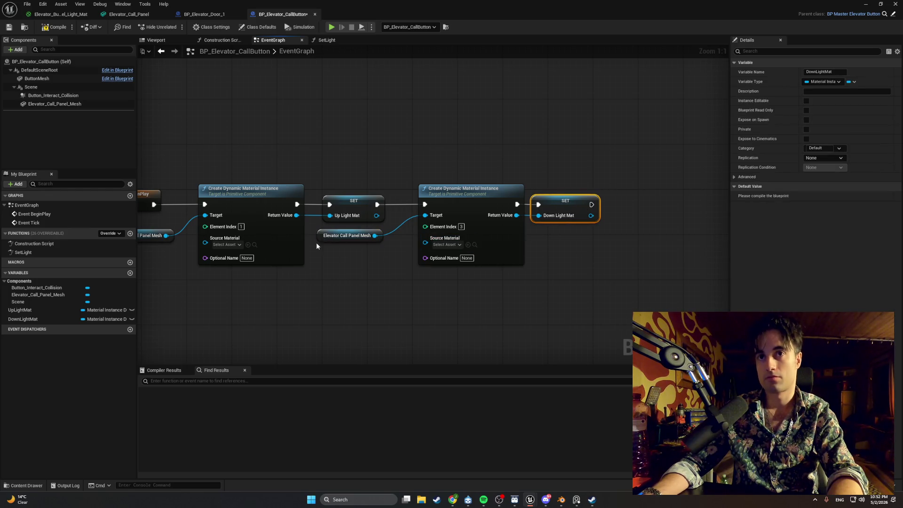
{"action": "left_click_drag", "start_coordinate": [322, 239], "coordinate": [351, 239]}
{"action": "left_click_drag", "start_coordinate": [608, 307], "coordinate": [398, 155]}
{"action": "mouse_move", "coordinate": [453, 198]}
{"action": "left_mouse_down"}
{"action": "mouse_move", "coordinate": [425, 196]}
{"action": "mouse_move", "coordinate": [444, 190]}
{"action": "left_mouse_up"}
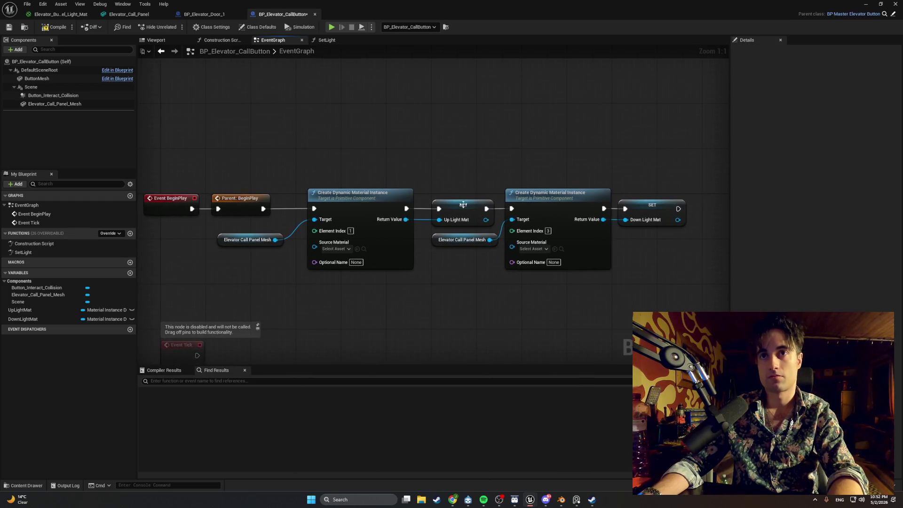
- Align the first Elevator Call Panel Mesh getter with its material instance node's Target pin
{"action": "left_click", "coordinate": [449, 212]}
{"action": "left_click_drag", "start_coordinate": [447, 173], "coordinate": [530, 176]}
{"action": "left_click_drag", "start_coordinate": [323, 243], "coordinate": [330, 232]}
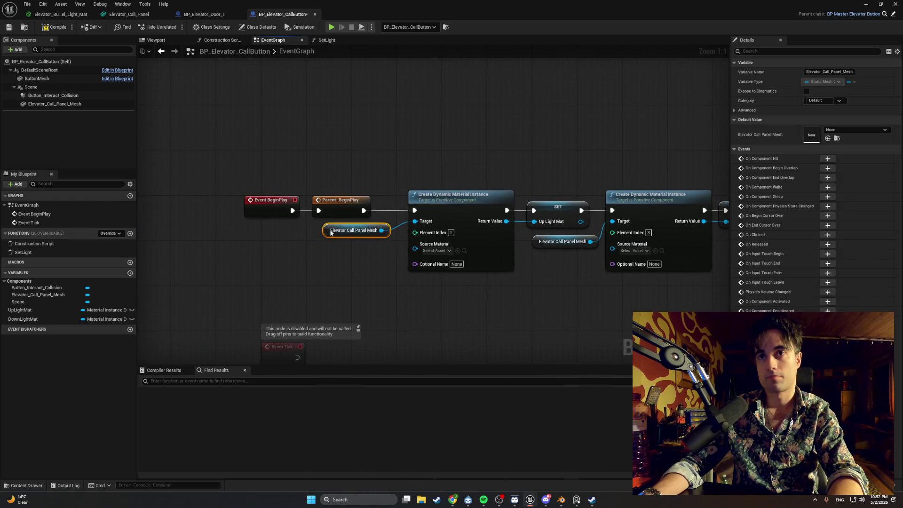
{"action": "left_click", "coordinate": [469, 134]}
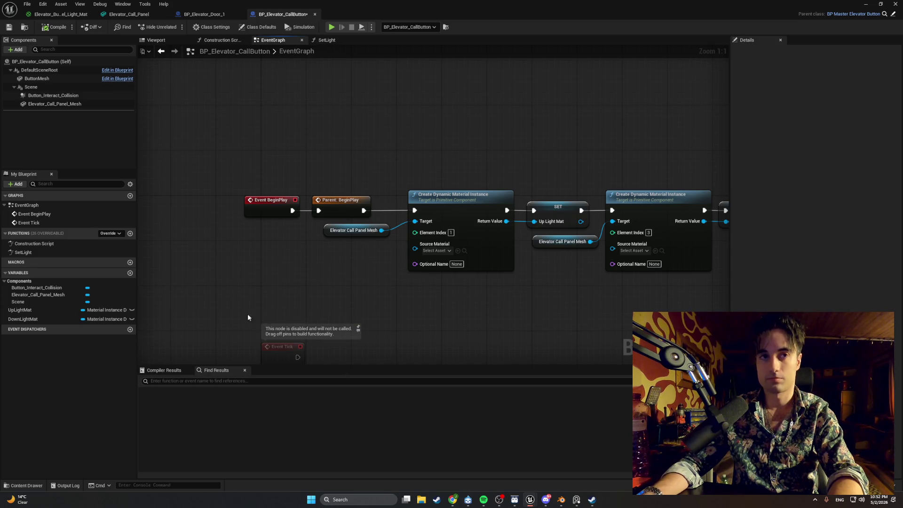
- Add a new function named SetDirectionLights to the blueprint
{"action": "left_click", "coordinate": [130, 233]}
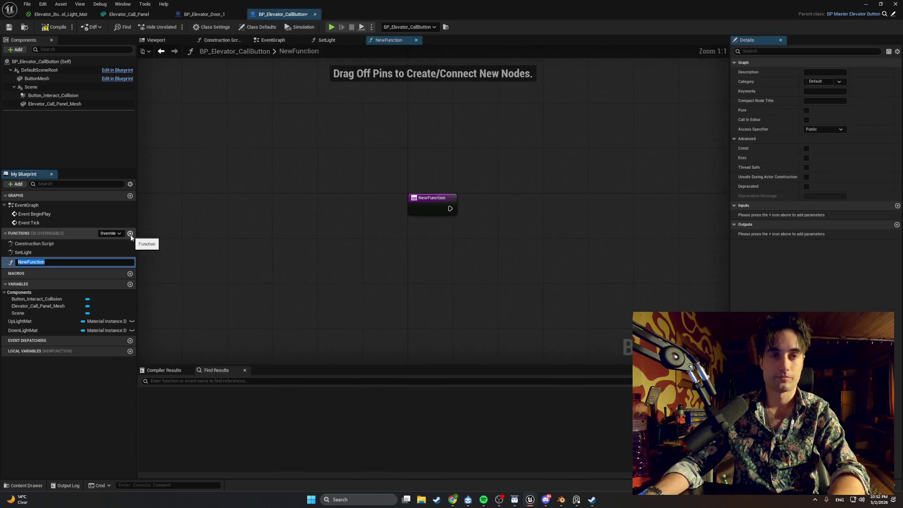
{"action": "type", "text": "SetDir"}
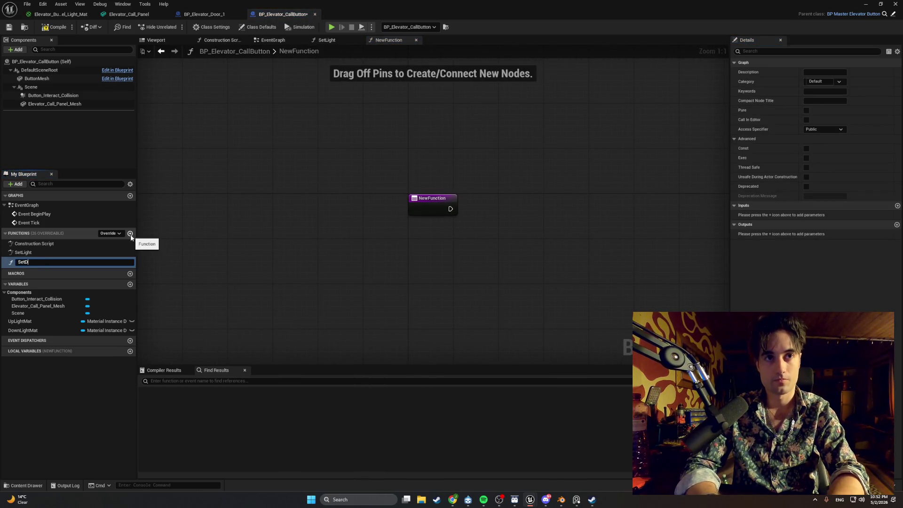
{"action": "type", "text": "ection"}
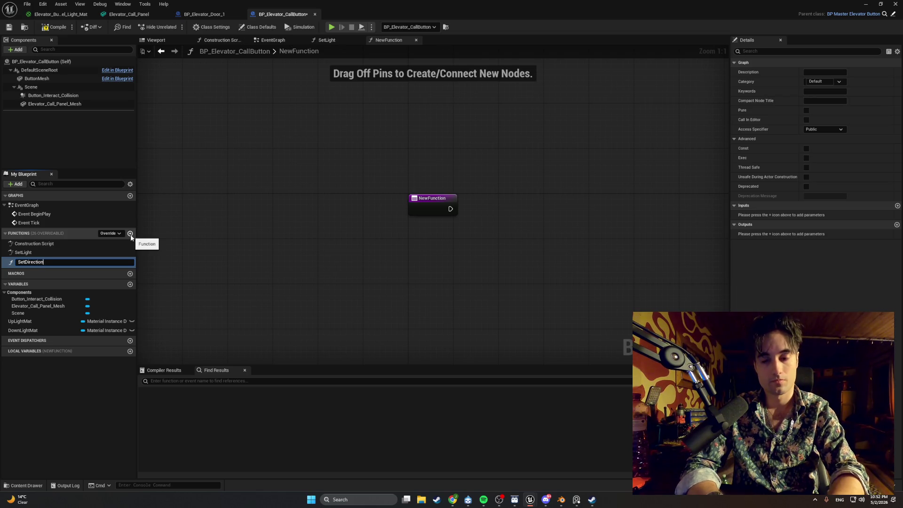
{"action": "type", "text": "Lights"}
{"action": "key", "text": "Return"}
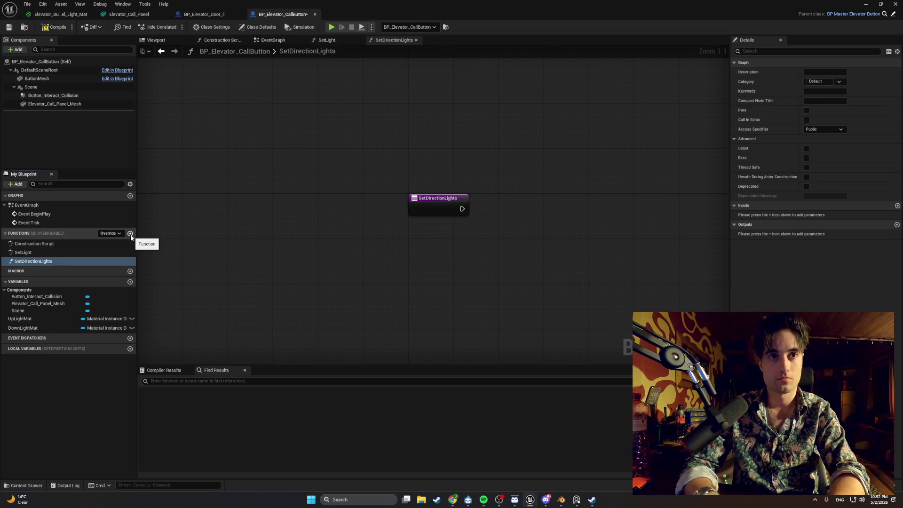
{"action": "left_click_drag", "start_coordinate": [353, 279], "coordinate": [289, 280]}
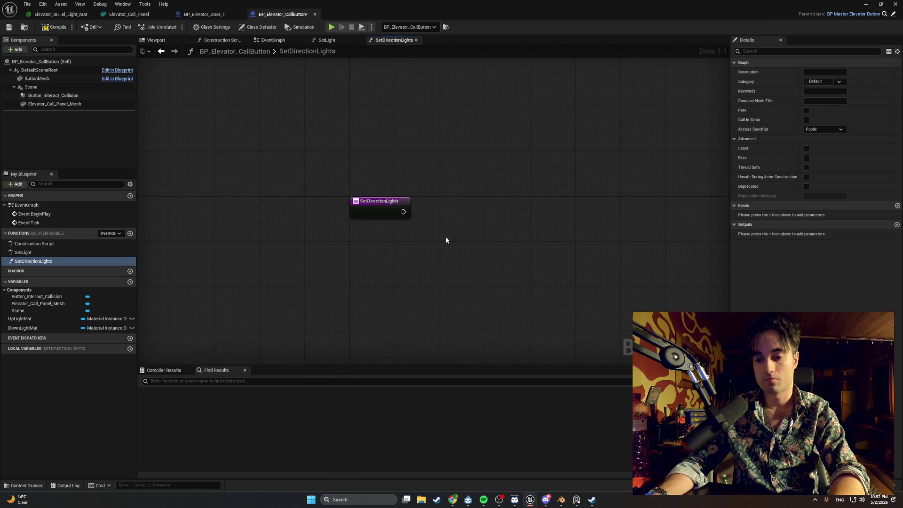
- Give the function two Boolean inputs named GoingUP and GoingDown
{"action": "left_click", "coordinate": [897, 206]}
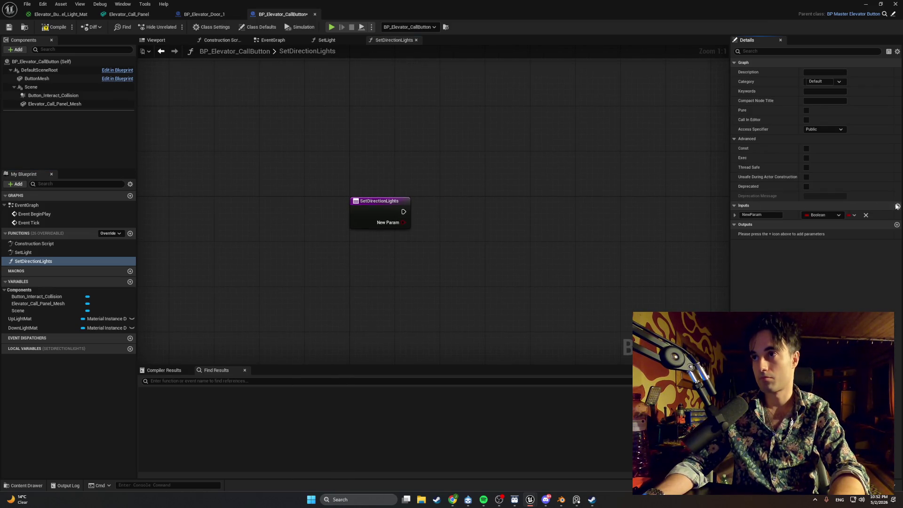
{"action": "left_click", "coordinate": [896, 206]}
{"action": "left_click", "coordinate": [760, 215]}
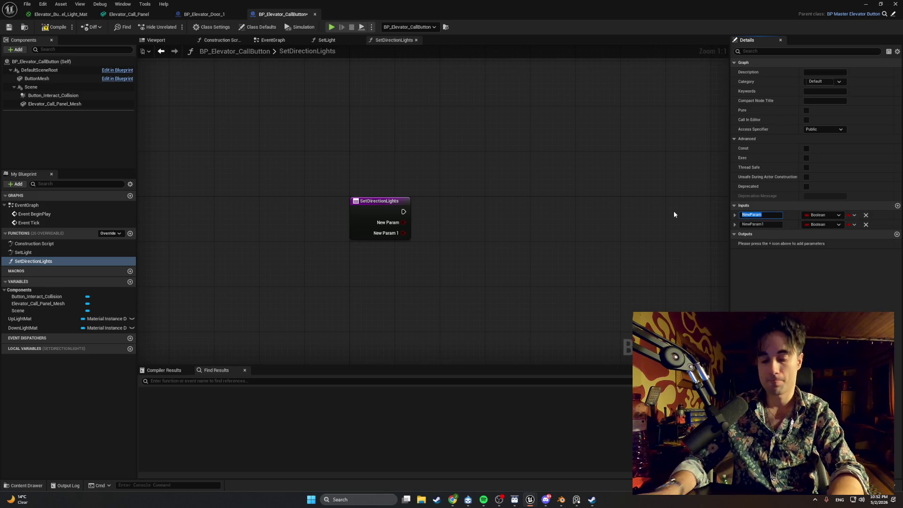
{"action": "type", "text": "GoingUP"}
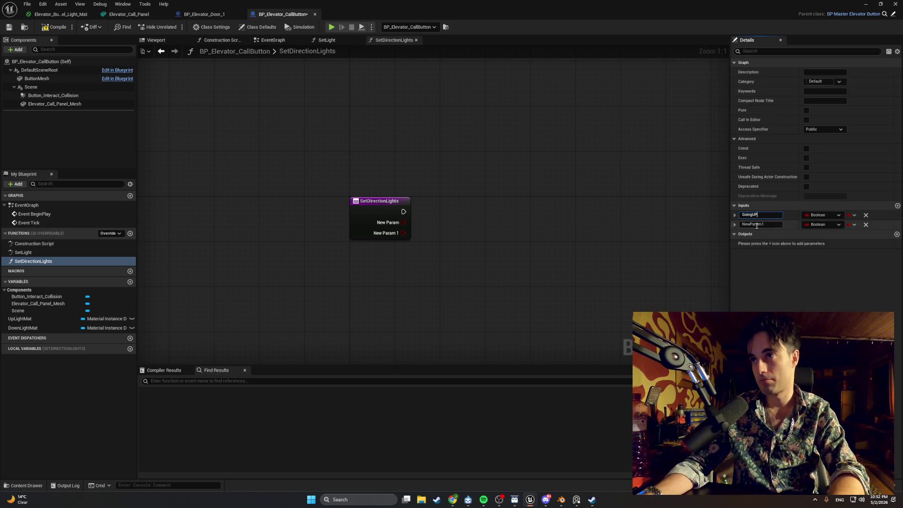
{"action": "key", "text": "Tab"}
{"action": "type", "text": "GoingDown"}
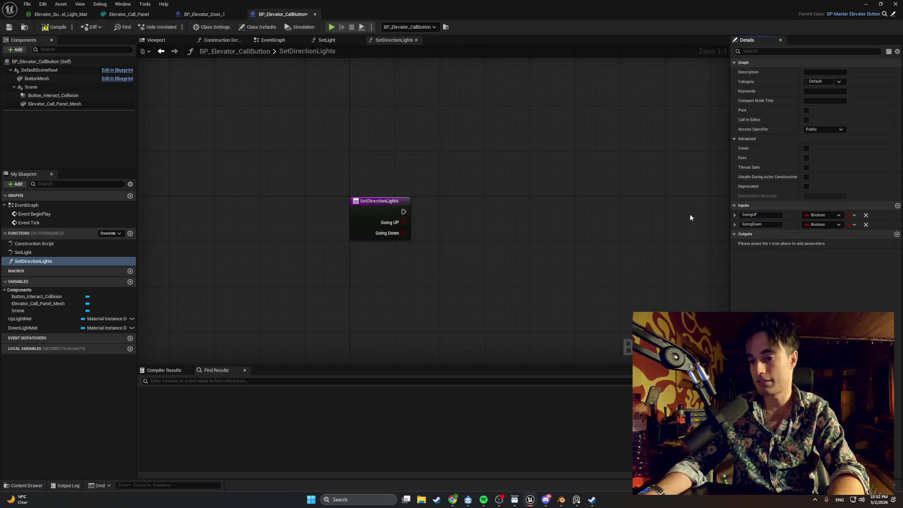
{"action": "key", "text": "Return"}
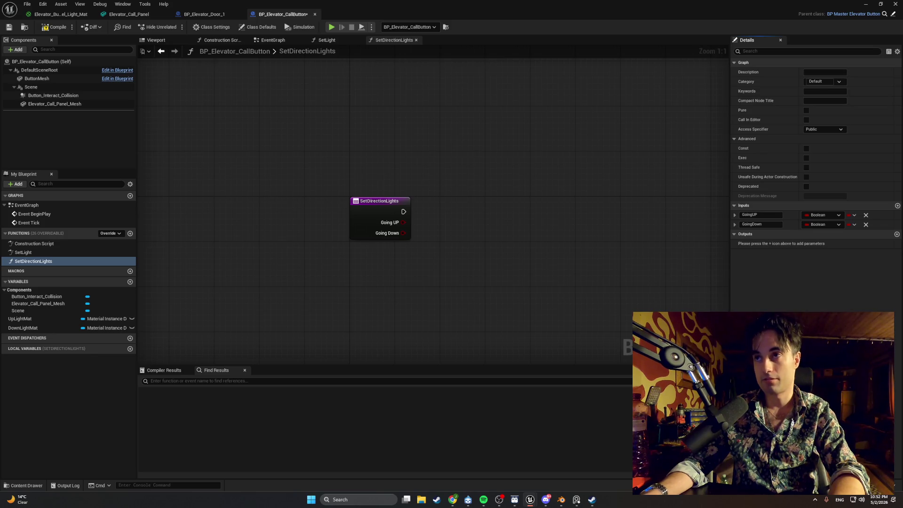
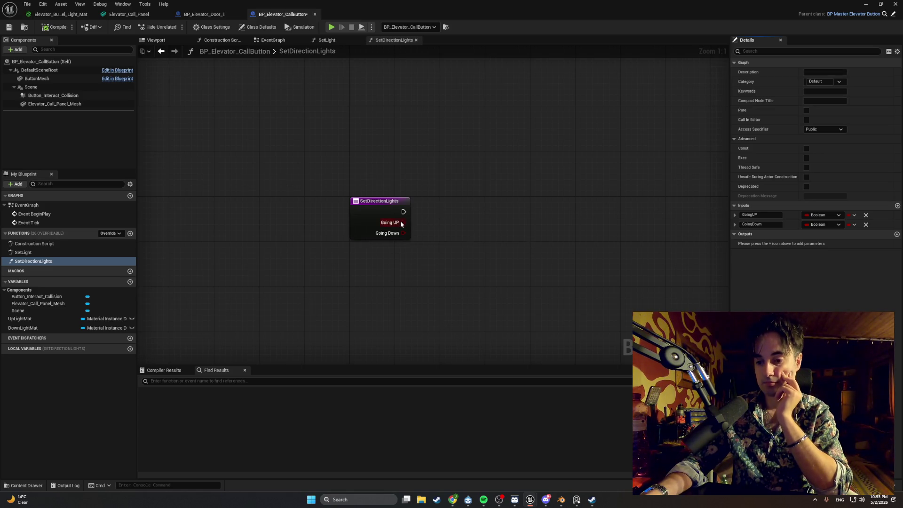
- From Going UP, add a 'set scal' search result, then delete the mistaken Make Scale Source Settings node
{"action": "left_click_drag", "start_coordinate": [403, 223], "coordinate": [484, 229]}
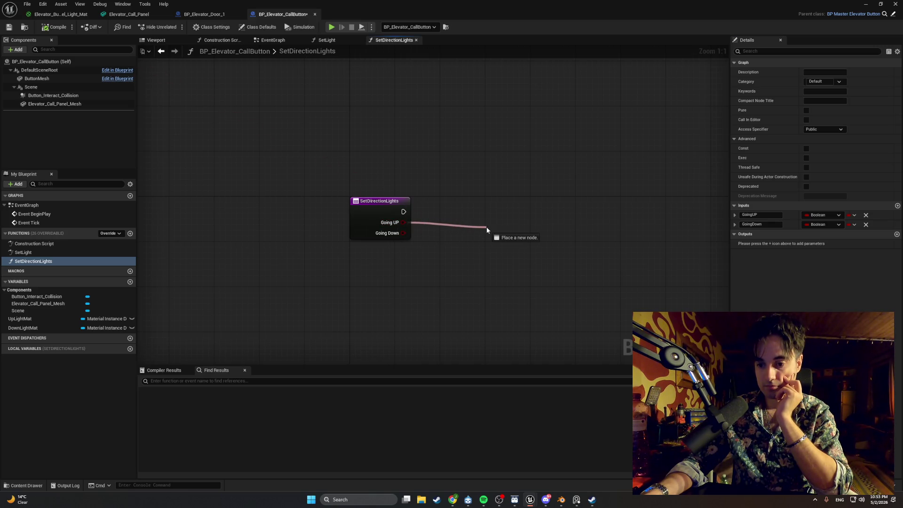
{"action": "left_click_drag", "start_coordinate": [486, 226], "coordinate": [499, 225]}
{"action": "type", "text": "set"}
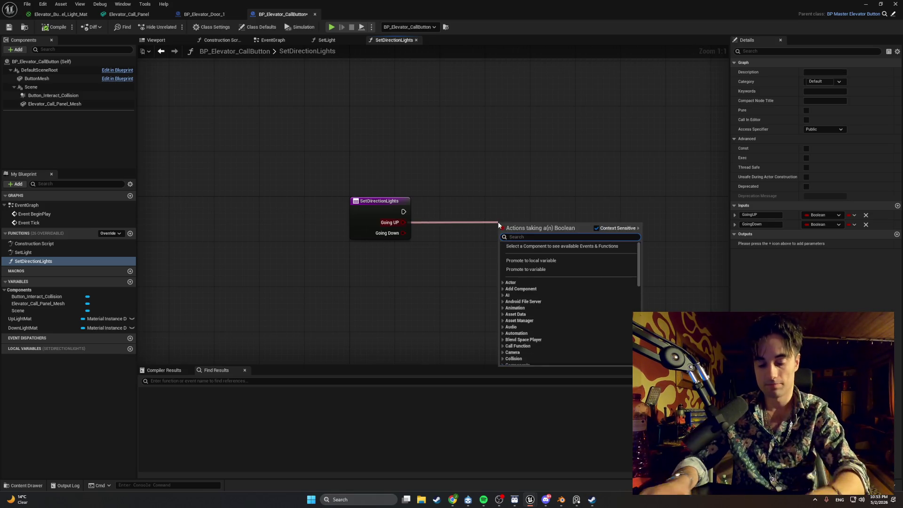
{"action": "type", "text": " scal"}
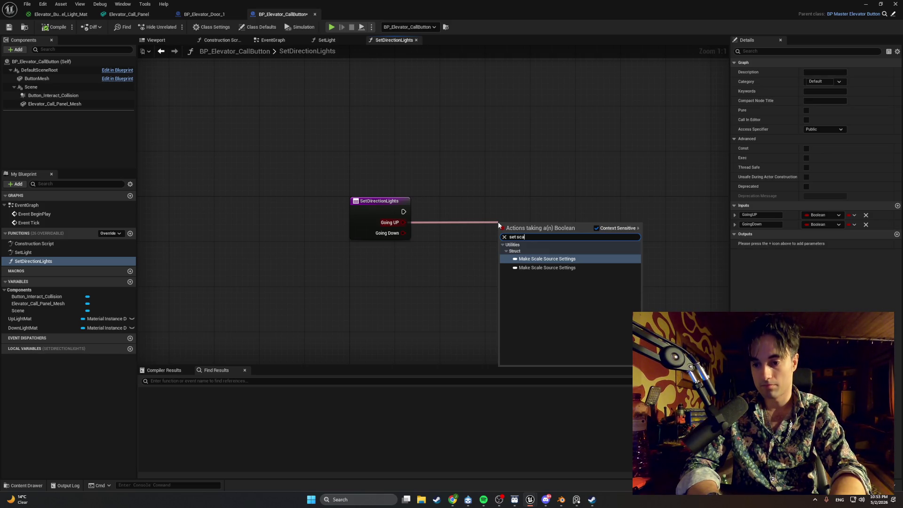
{"action": "key", "text": "Return"}
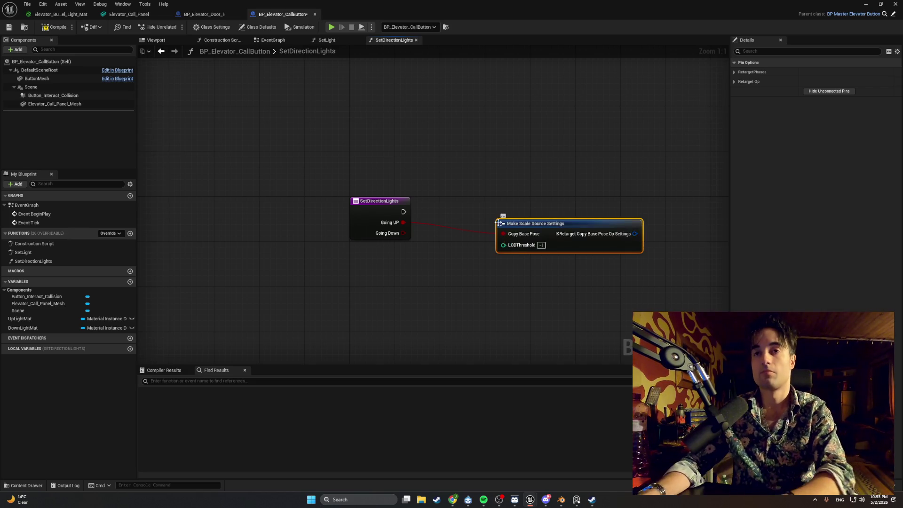
{"action": "key", "text": "Delete"}
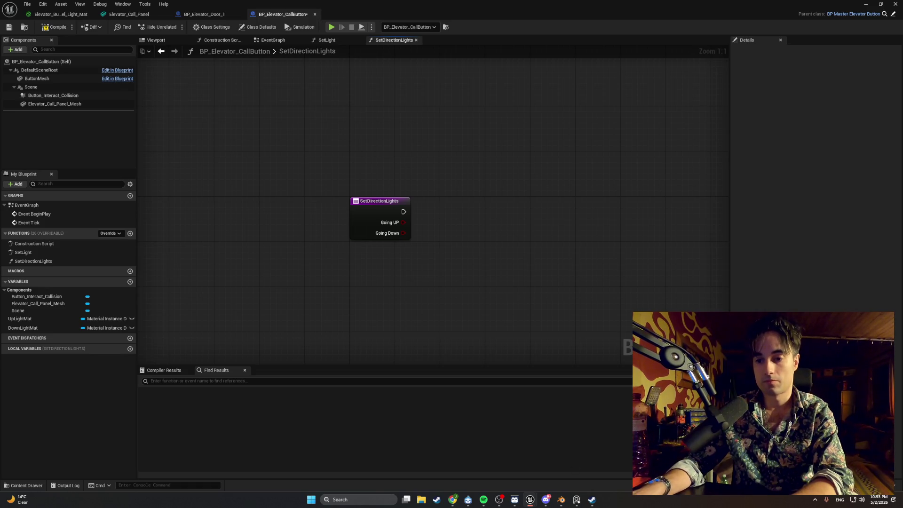
- In Spotify, play '1 Men, 1 Woman 1 Soul' from the Swivel playlist and minimise the player
{"action": "key", "text": "alt+Tab"}
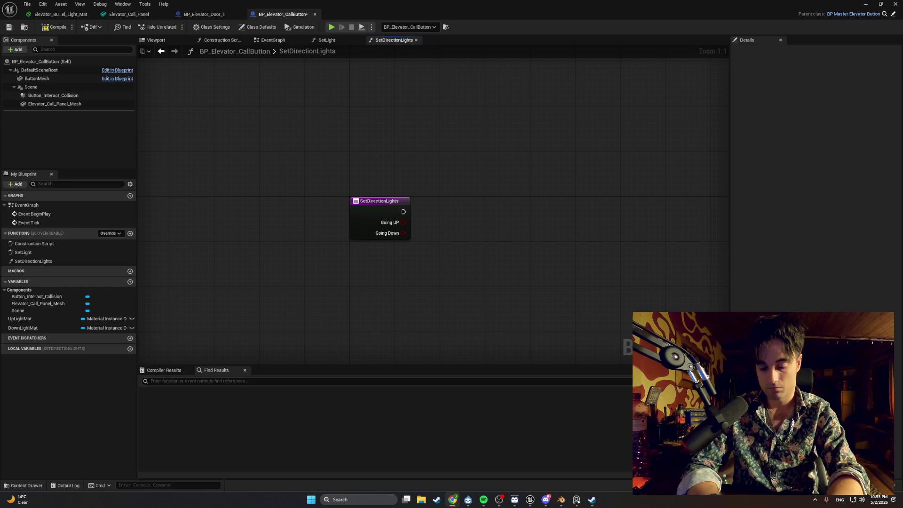
{"action": "left_click", "coordinate": [483, 499]}
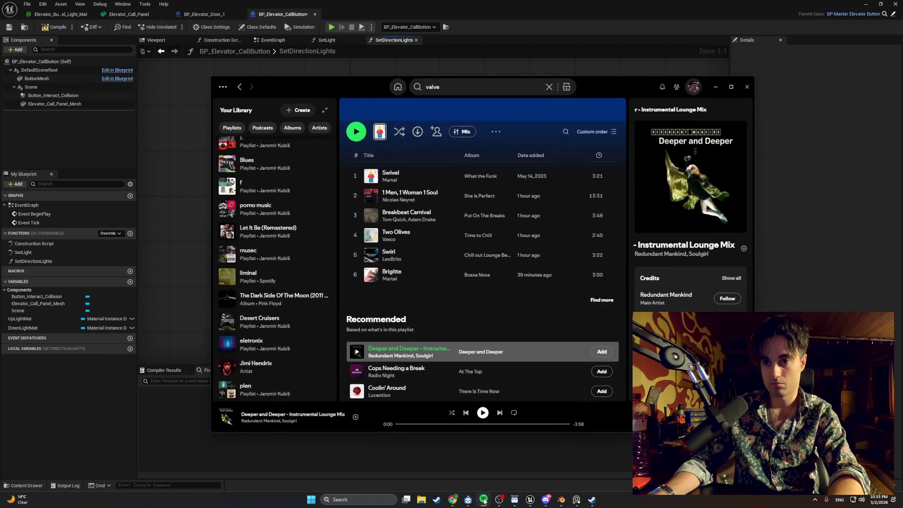
{"action": "left_click", "coordinate": [355, 375]}
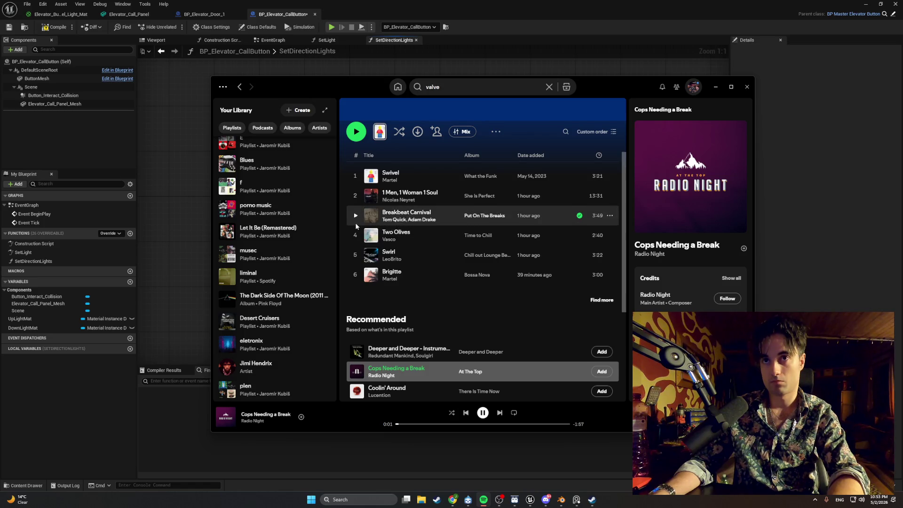
{"action": "scroll", "coordinate": [355, 225], "scroll_direction": "up", "scroll_amount": 1}
{"action": "left_click", "coordinate": [354, 233]}
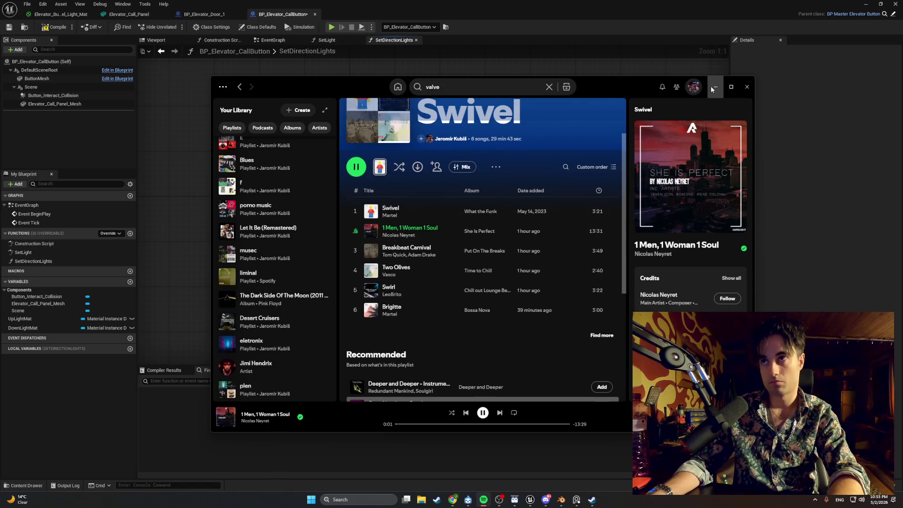
{"action": "left_click", "coordinate": [713, 87]}
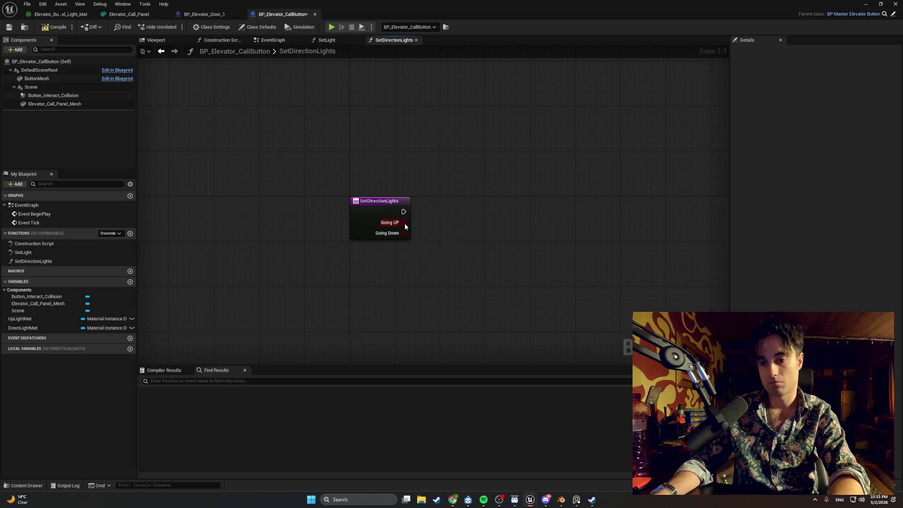
{"action": "left_click_drag", "start_coordinate": [401, 223], "coordinate": [454, 221]}
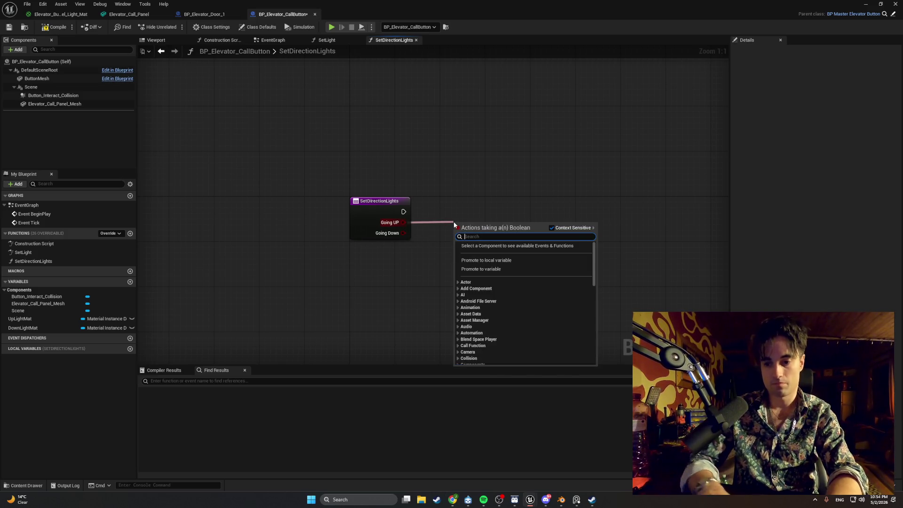
{"action": "type", "text": "set scalar"}
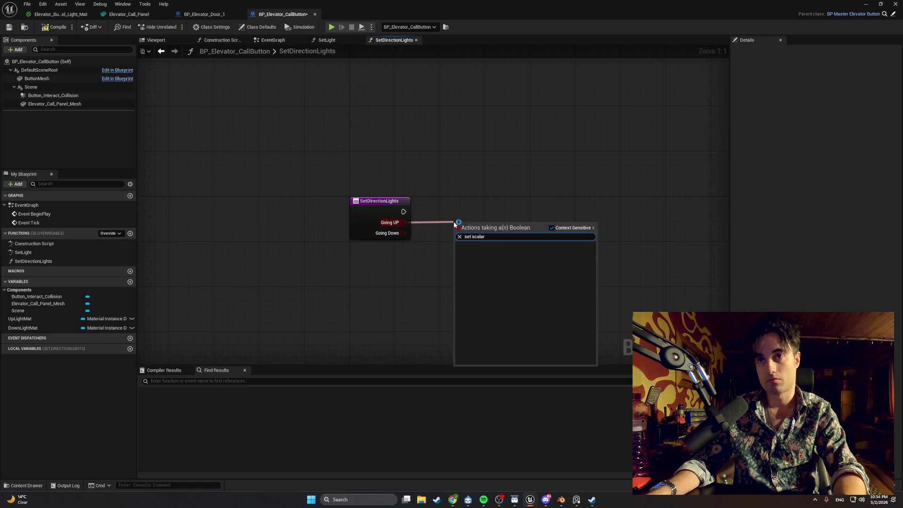
{"action": "key", "text": "super+shift+s"}
{"action": "left_click_drag", "start_coordinate": [615, 333], "coordinate": [283, 141]}
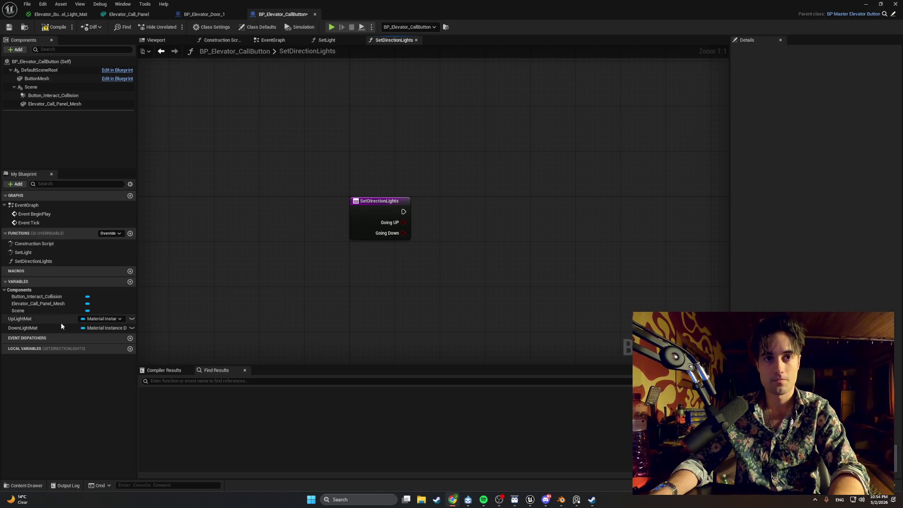
- Add an Up Light Mat getter wired into a Set Scalar Parameter Value node beside it
{"action": "mouse_move", "coordinate": [60, 322]}
{"action": "left_mouse_down"}
{"action": "mouse_move", "coordinate": [439, 258]}
{"action": "mouse_move", "coordinate": [447, 239]}
{"action": "mouse_move", "coordinate": [496, 253]}
{"action": "mouse_move", "coordinate": [545, 218]}
{"action": "left_mouse_up"}
{"action": "left_click", "coordinate": [464, 256]}
{"action": "type", "text": "set scalar"}
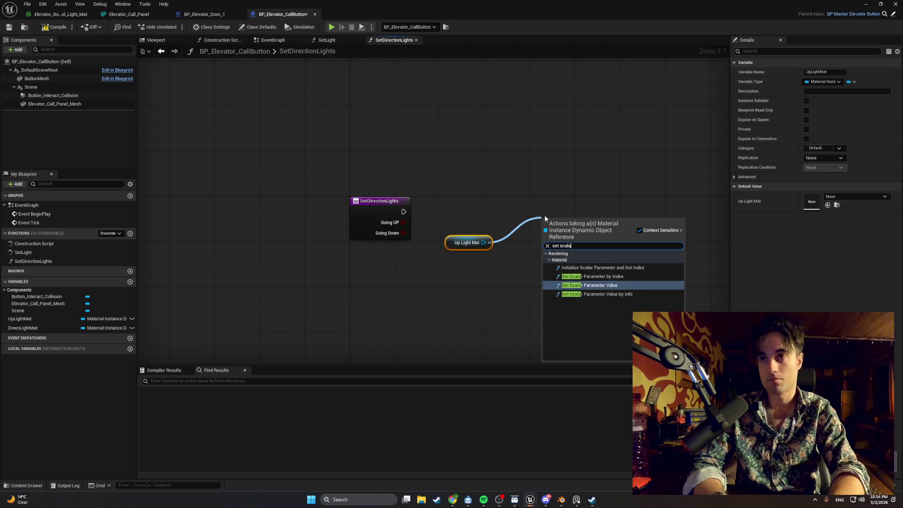
{"action": "key", "text": "Return"}
{"action": "mouse_move", "coordinate": [544, 216]}
{"action": "left_mouse_down"}
{"action": "mouse_move", "coordinate": [511, 194]}
{"action": "mouse_move", "coordinate": [527, 193]}
{"action": "left_mouse_up"}
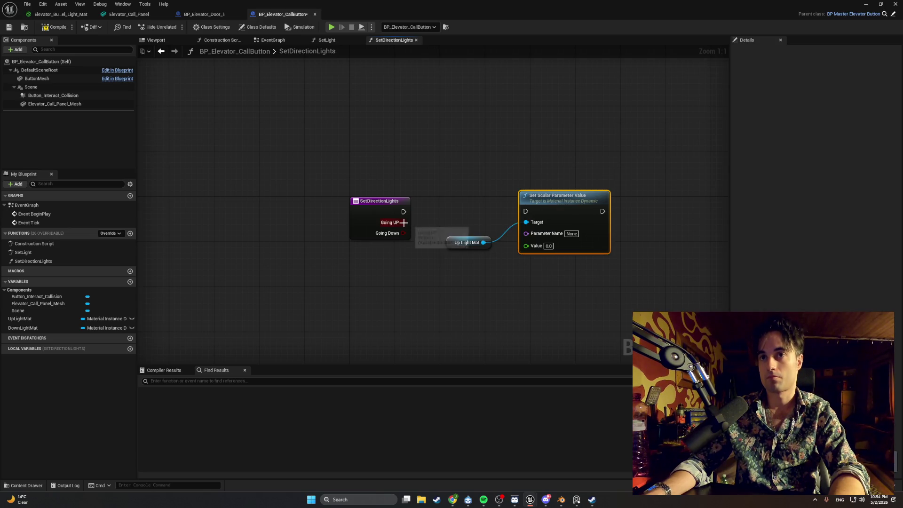
{"action": "mouse_move", "coordinate": [449, 242]}
{"action": "left_mouse_down"}
{"action": "mouse_move", "coordinate": [457, 226]}
{"action": "mouse_move", "coordinate": [407, 241]}
{"action": "left_mouse_up"}
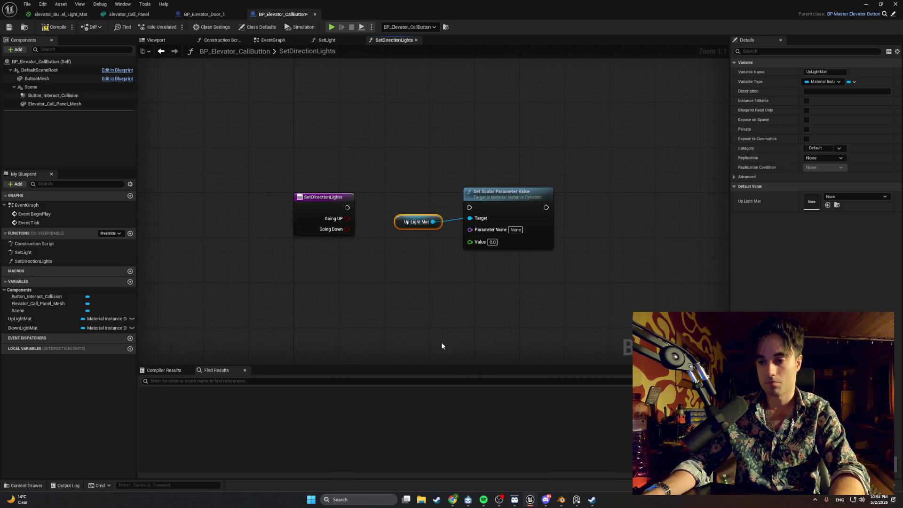
{"action": "mouse_move", "coordinate": [494, 337]}
{"action": "left_mouse_down"}
{"action": "mouse_move", "coordinate": [497, 307]}
{"action": "mouse_move", "coordinate": [430, 184]}
{"action": "left_mouse_up"}
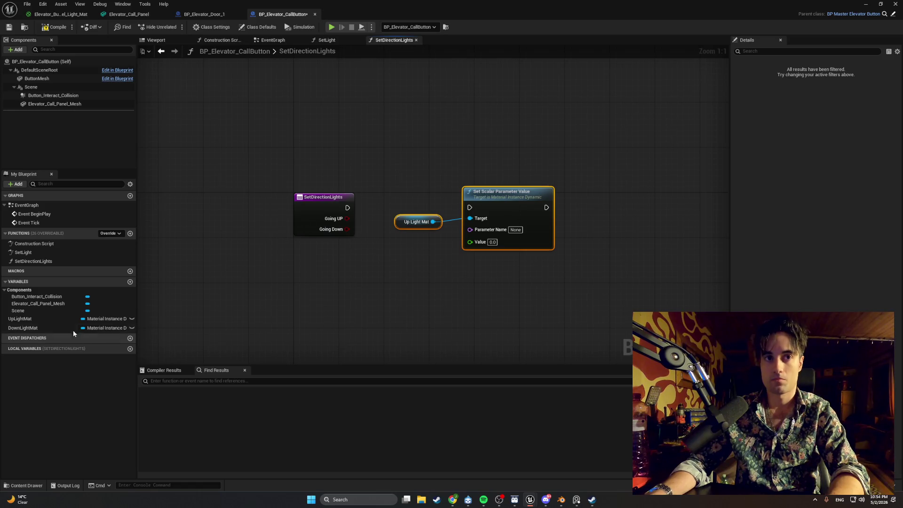
- Add a Down Light Mat getter wired into its own Set Scalar Parameter Value node
{"action": "mouse_move", "coordinate": [72, 330]}
{"action": "left_mouse_down"}
{"action": "mouse_move", "coordinate": [424, 304]}
{"action": "mouse_move", "coordinate": [512, 282]}
{"action": "mouse_move", "coordinate": [505, 272]}
{"action": "left_mouse_up"}
{"action": "left_click", "coordinate": [426, 305]}
{"action": "type", "text": "set scalar"}
{"action": "key", "text": "Return"}
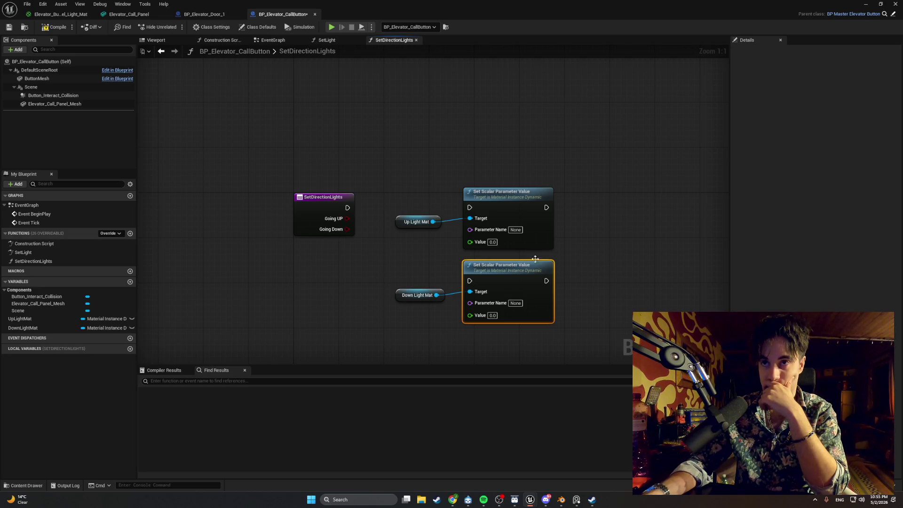
{"action": "left_click", "coordinate": [519, 232]}
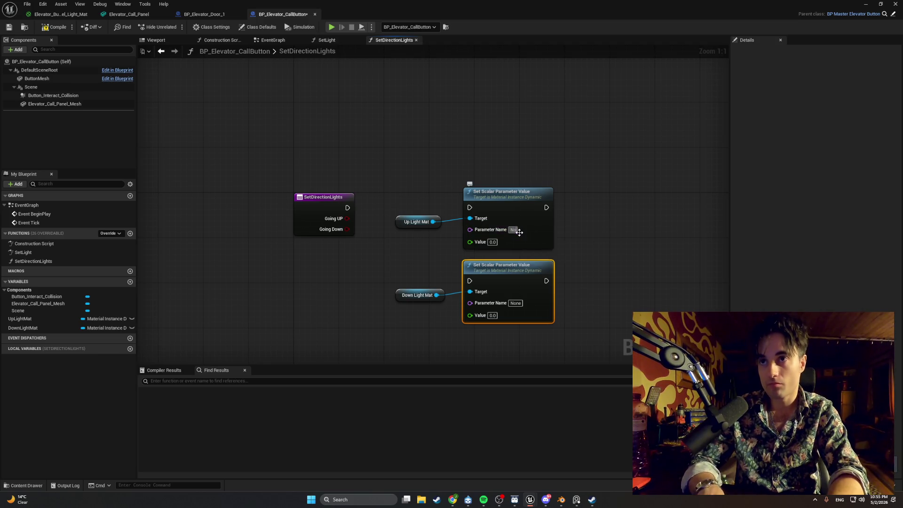
- Set both Set Scalar nodes' Parameter Name to EmissiveIntensity, replacing the lower node's wrongly pasted text
{"action": "type", "text": "EmissiveI"}
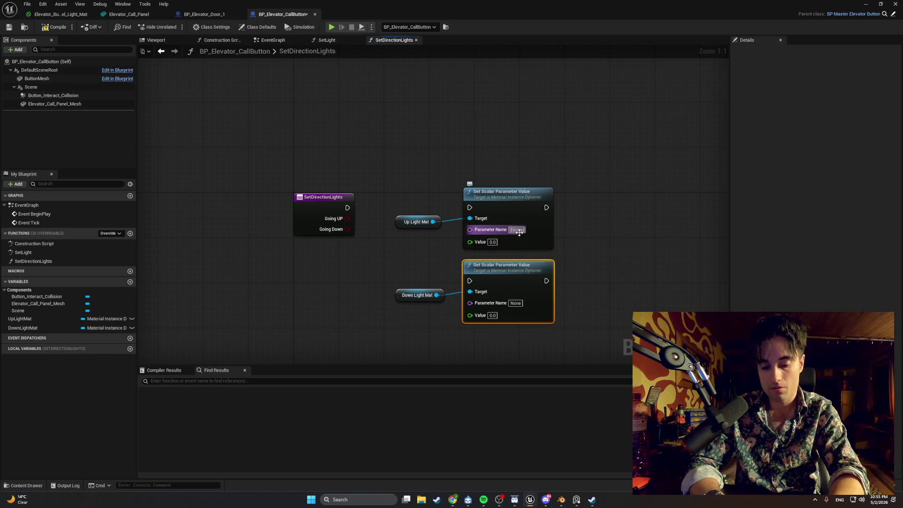
{"action": "type", "text": "ntensity"}
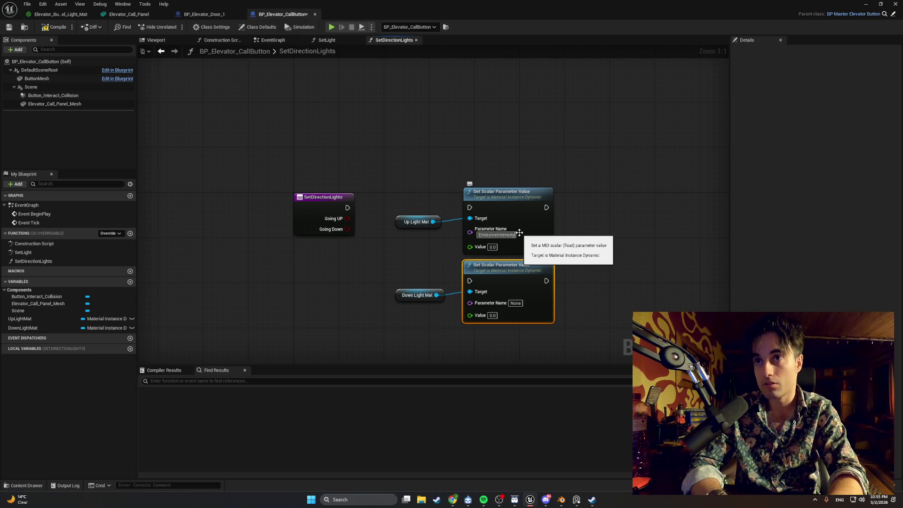
{"action": "key", "text": "Return"}
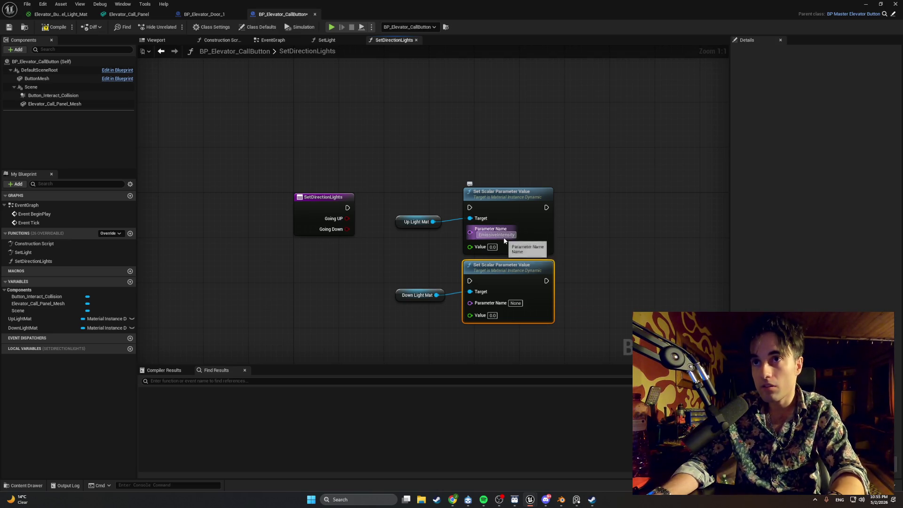
{"action": "left_click", "coordinate": [514, 302]}
{"action": "key", "text": "ctrl+v"}
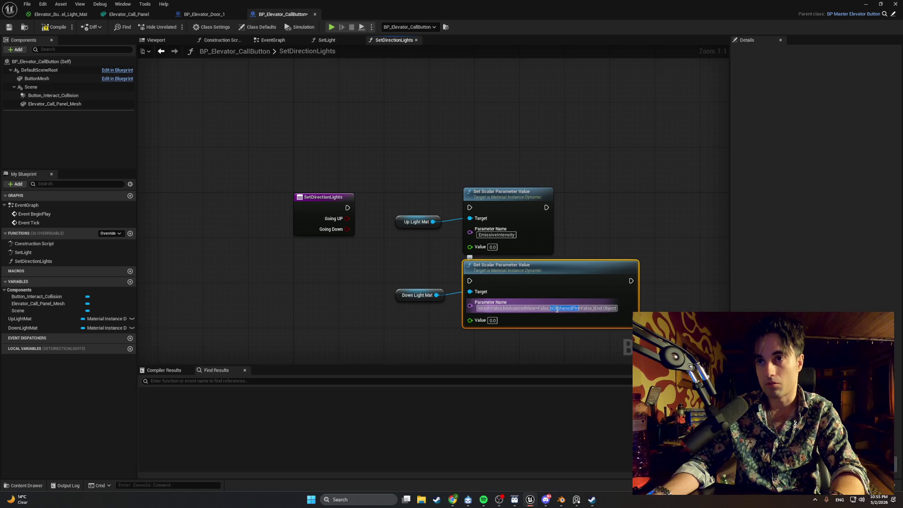
{"action": "left_click", "coordinate": [557, 309]}
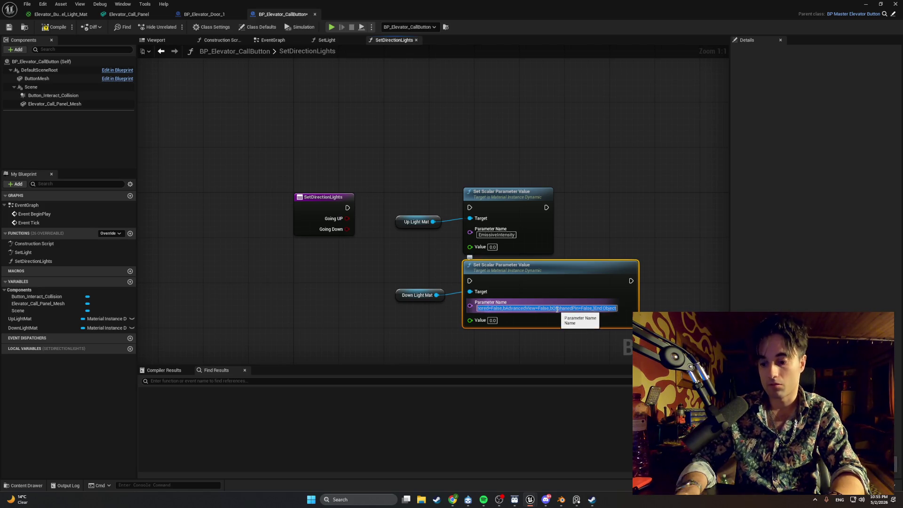
{"action": "key", "text": "BackSpace"}
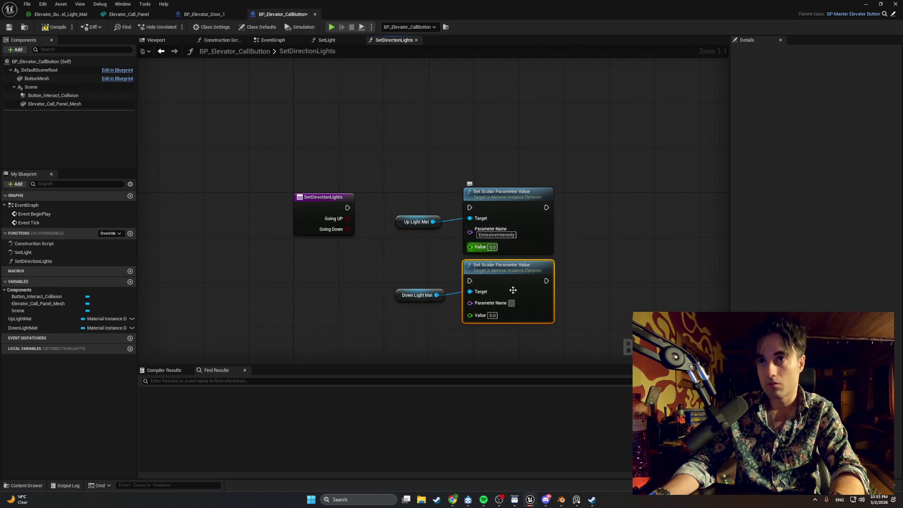
{"action": "type", "text": "Emissive"}
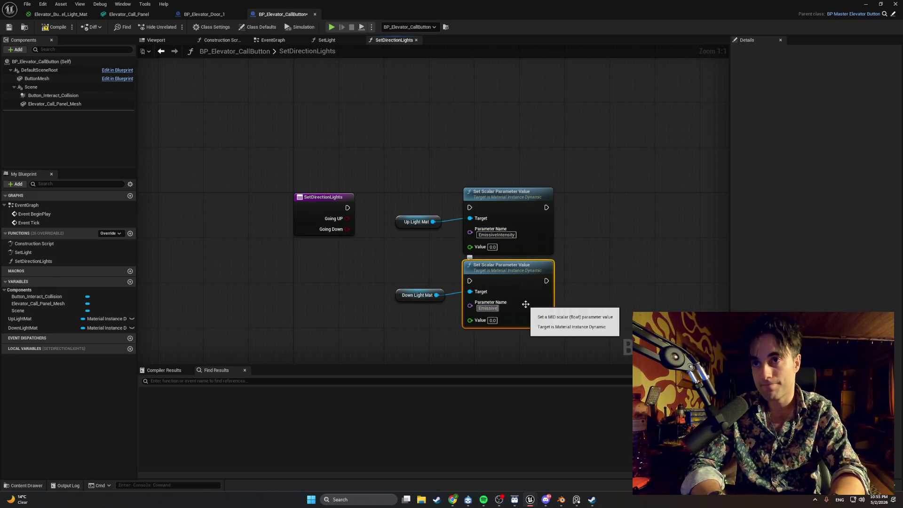
{"action": "type", "text": "Intensity"}
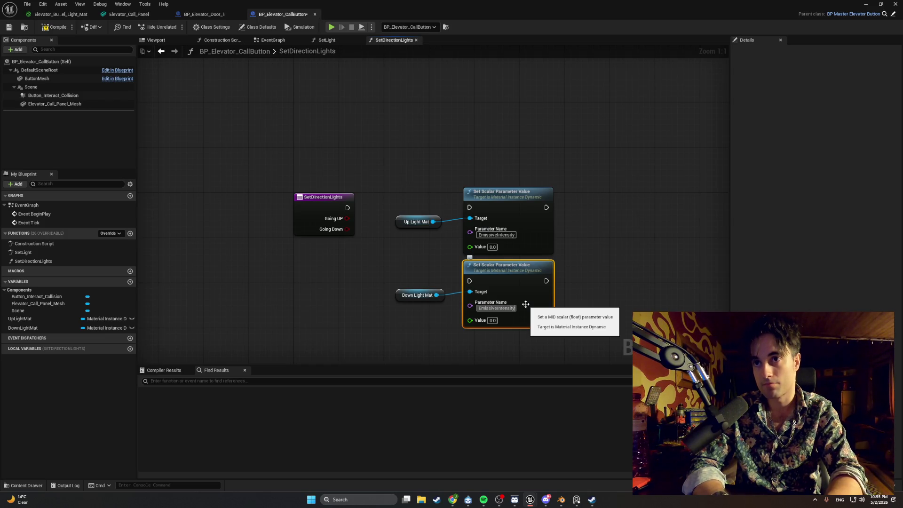
{"action": "key", "text": "Return"}
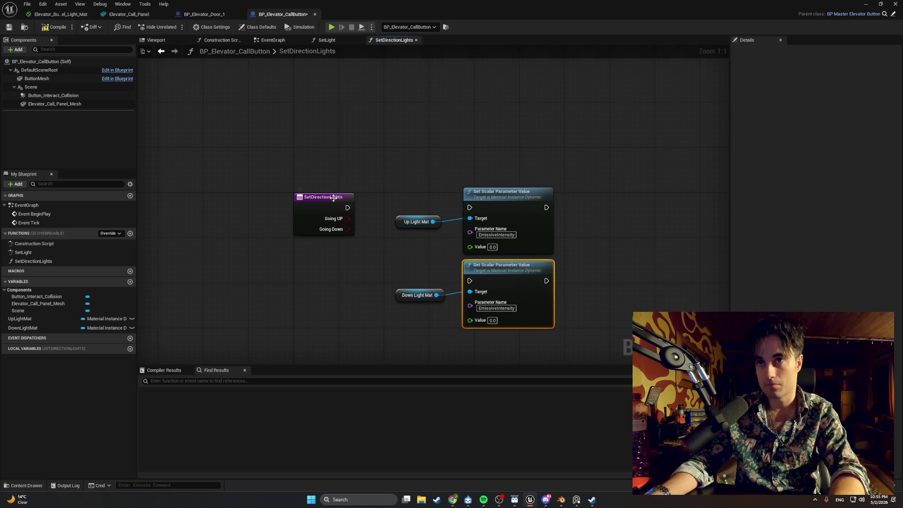
- Add a Select Float from Going UP and wire its Return Value into the up light's Value
{"action": "left_click_drag", "start_coordinate": [333, 198], "coordinate": [290, 230]}
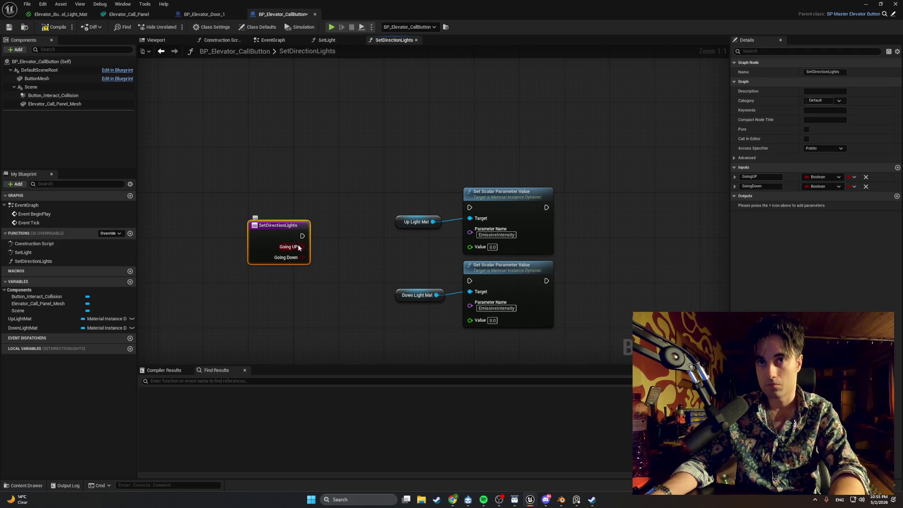
{"action": "left_click_drag", "start_coordinate": [301, 246], "coordinate": [345, 246]}
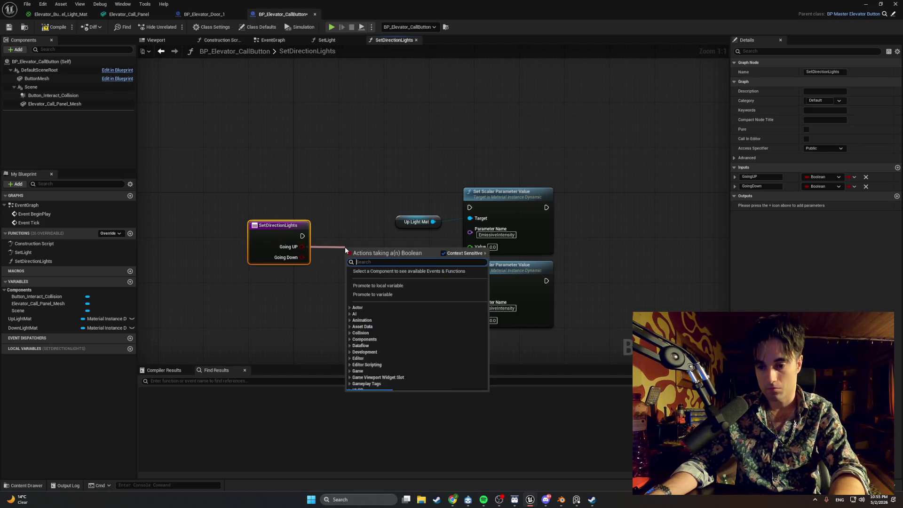
{"action": "type", "text": "select"}
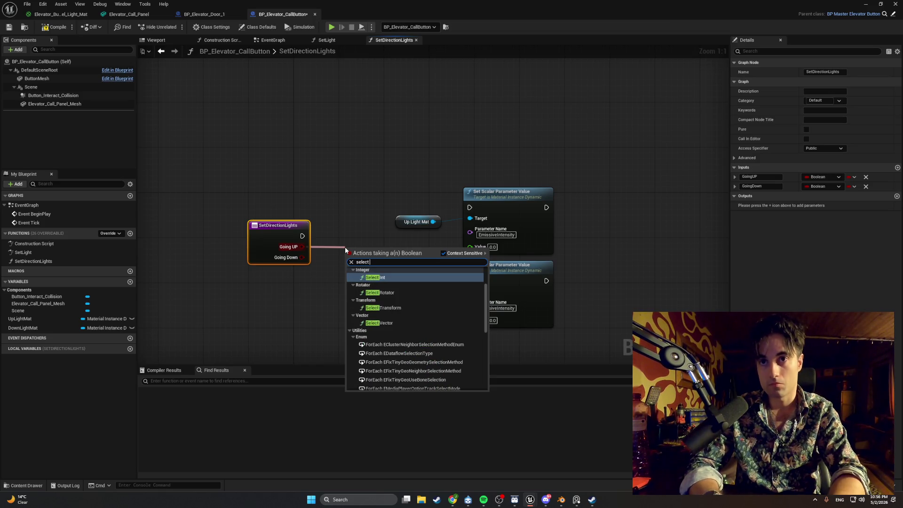
{"action": "type", "text": " fl"}
{"action": "key", "text": "Return"}
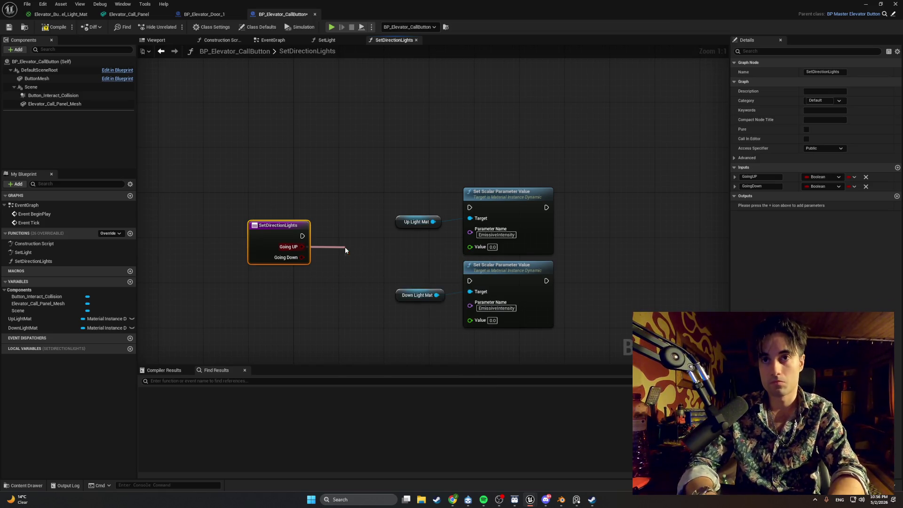
{"action": "mouse_move", "coordinate": [378, 252]}
{"action": "left_mouse_down"}
{"action": "mouse_move", "coordinate": [372, 247]}
{"action": "mouse_move", "coordinate": [469, 251]}
{"action": "left_mouse_up"}
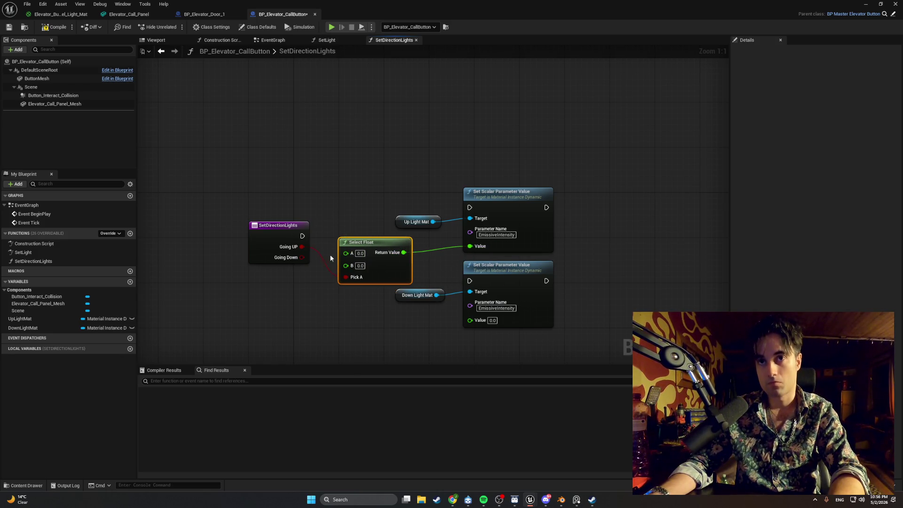
{"action": "mouse_move", "coordinate": [300, 185]}
{"action": "left_mouse_down"}
{"action": "mouse_move", "coordinate": [283, 230]}
{"action": "mouse_move", "coordinate": [289, 241]}
{"action": "left_mouse_up"}
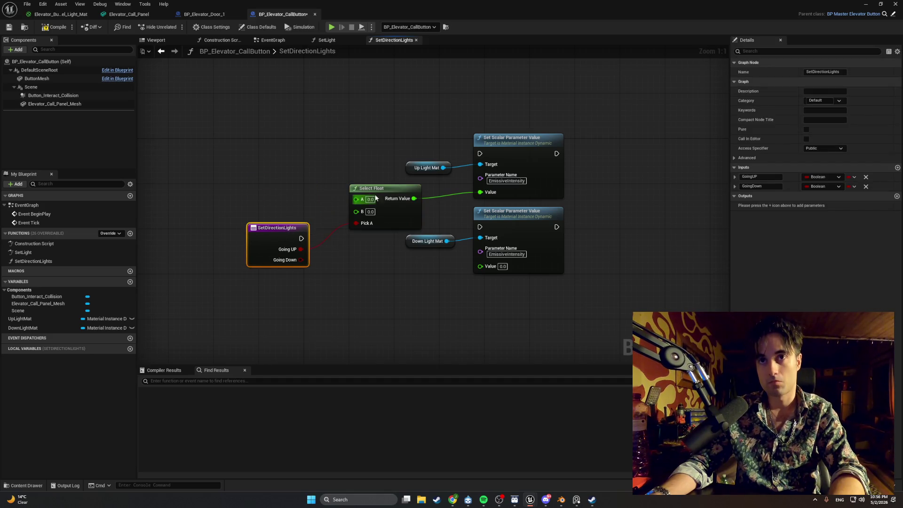
- Duplicate the Select Float below and drive the copy from Going Down for the down light
{"action": "left_click", "coordinate": [374, 226]}
{"action": "key", "text": "ctrl+c"}
{"action": "key", "text": "ctrl+v"}
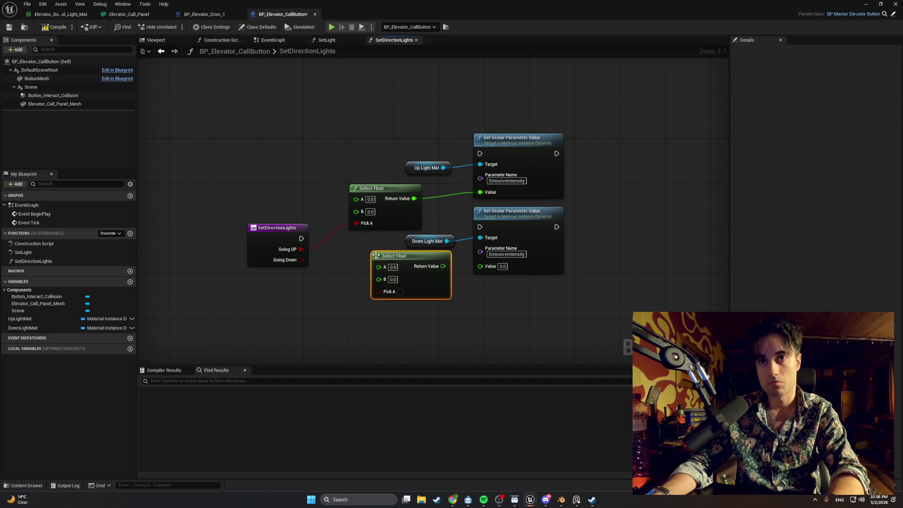
{"action": "left_click_drag", "start_coordinate": [401, 256], "coordinate": [367, 256]}
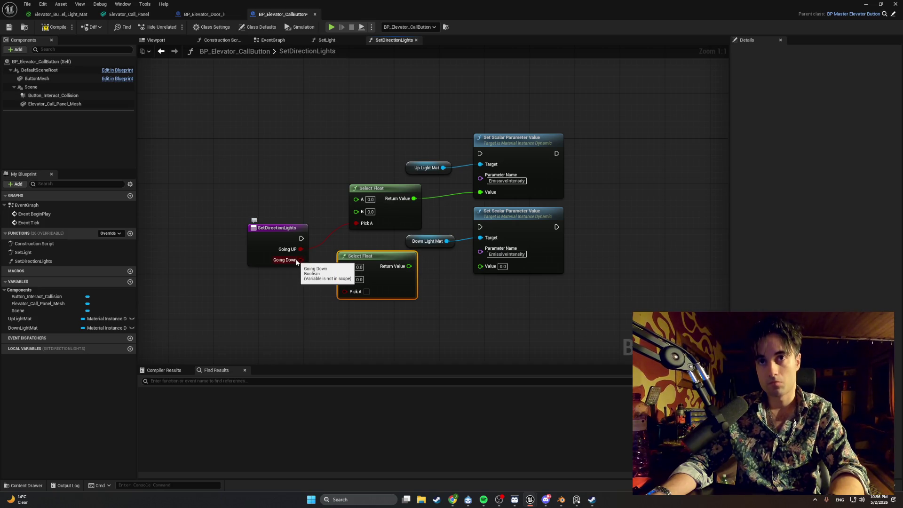
{"action": "mouse_move", "coordinate": [301, 259]}
{"action": "left_mouse_down"}
{"action": "mouse_move", "coordinate": [339, 277]}
{"action": "mouse_move", "coordinate": [343, 292]}
{"action": "left_mouse_up"}
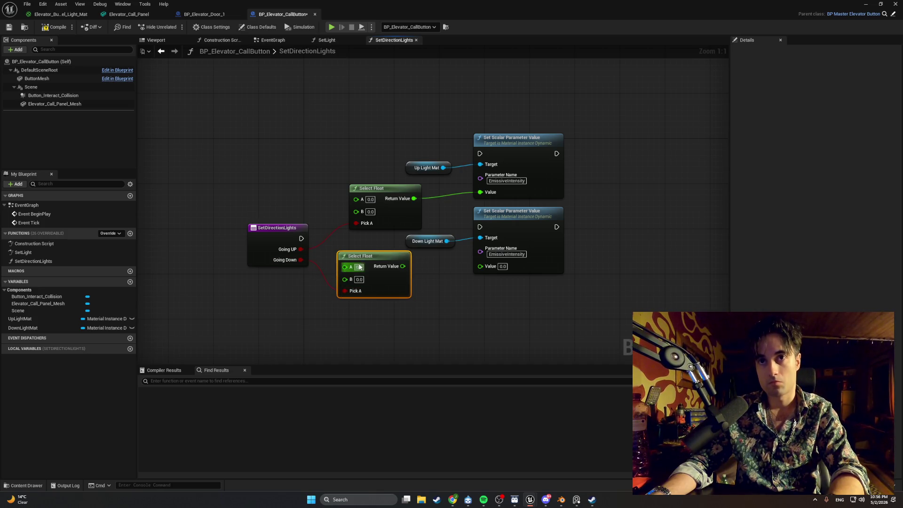
{"action": "left_click_drag", "start_coordinate": [371, 260], "coordinate": [486, 272]}
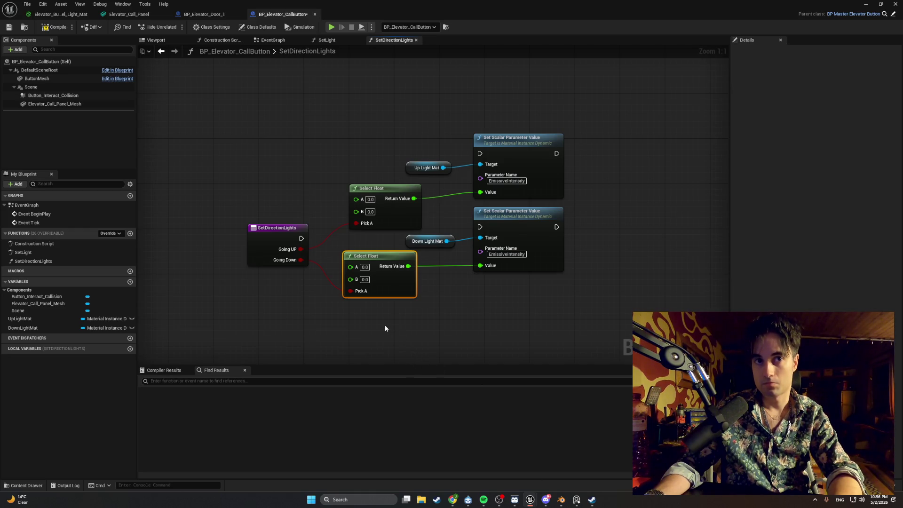
{"action": "mouse_move", "coordinate": [377, 354]}
{"action": "left_mouse_down"}
{"action": "mouse_move", "coordinate": [296, 283]}
{"action": "mouse_move", "coordinate": [304, 242]}
{"action": "mouse_move", "coordinate": [270, 229]}
{"action": "left_mouse_up"}
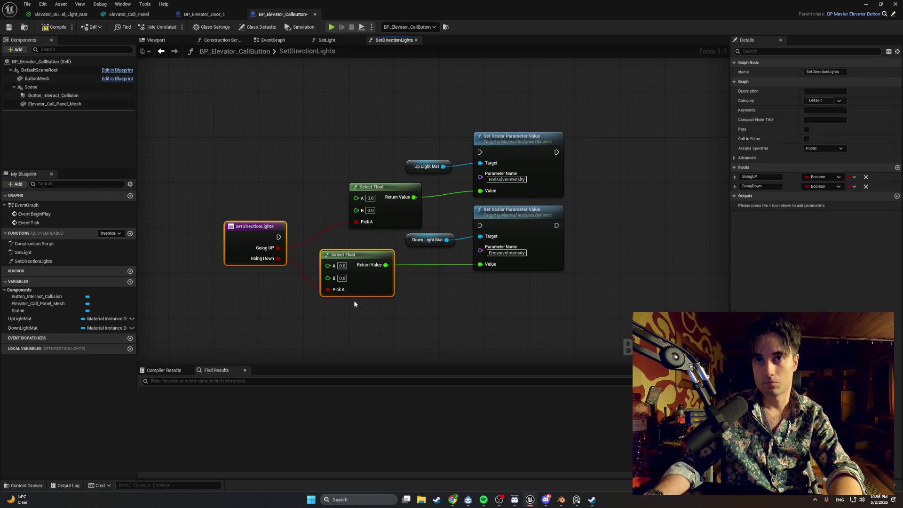
- Disconnect Going UP from the upper Select Float and wire it into a new Branch condition instead
{"action": "left_click", "coordinate": [311, 213]}
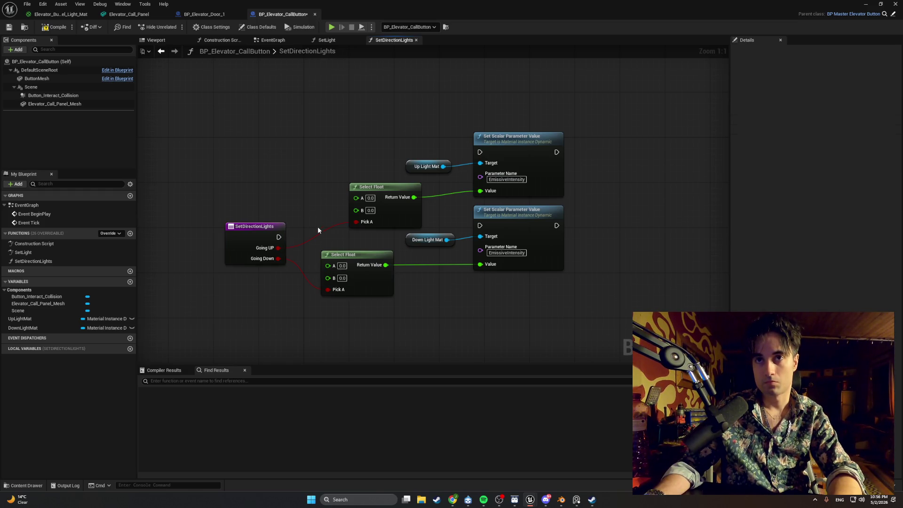
{"action": "left_click", "coordinate": [317, 235], "text": "alt"}
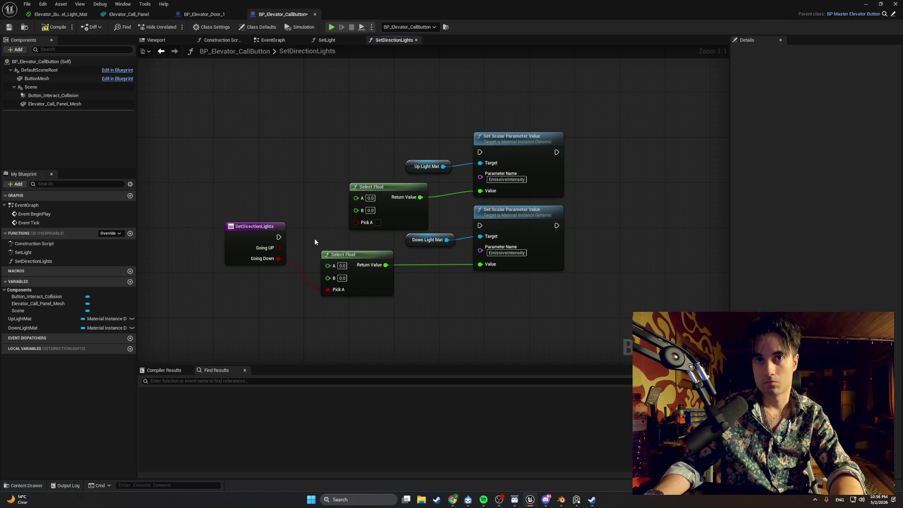
{"action": "mouse_move", "coordinate": [278, 250]}
{"action": "left_mouse_down"}
{"action": "mouse_move", "coordinate": [357, 221]}
{"action": "mouse_move", "coordinate": [311, 237]}
{"action": "mouse_move", "coordinate": [303, 207]}
{"action": "mouse_move", "coordinate": [304, 217]}
{"action": "mouse_move", "coordinate": [231, 227]}
{"action": "left_mouse_up"}
{"action": "left_click", "coordinate": [304, 216]}
{"action": "left_click_drag", "start_coordinate": [311, 232], "coordinate": [271, 207]}
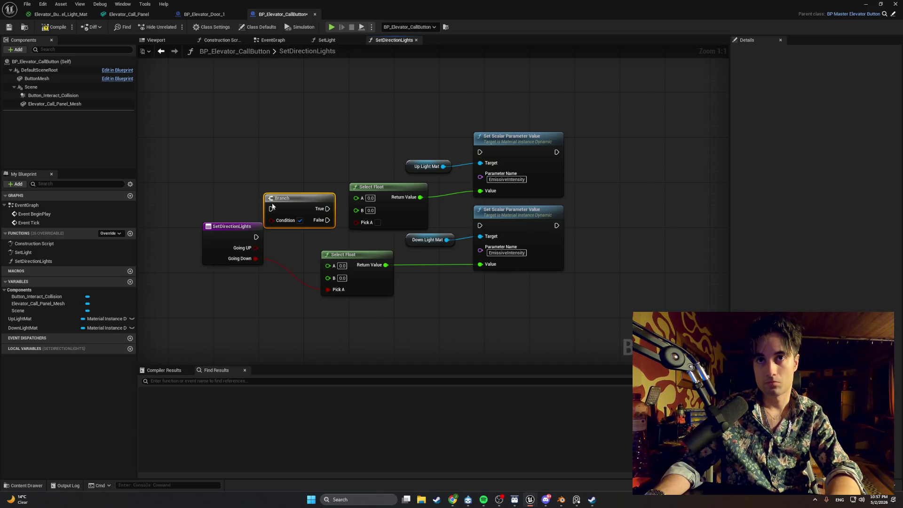
{"action": "mouse_move", "coordinate": [257, 248]}
{"action": "left_mouse_down"}
{"action": "mouse_move", "coordinate": [273, 250]}
{"action": "mouse_move", "coordinate": [272, 220]}
{"action": "mouse_move", "coordinate": [218, 227]}
{"action": "left_mouse_up"}
{"action": "mouse_move", "coordinate": [289, 208]}
{"action": "left_mouse_down"}
{"action": "mouse_move", "coordinate": [286, 166]}
{"action": "mouse_move", "coordinate": [298, 159]}
{"action": "left_mouse_up"}
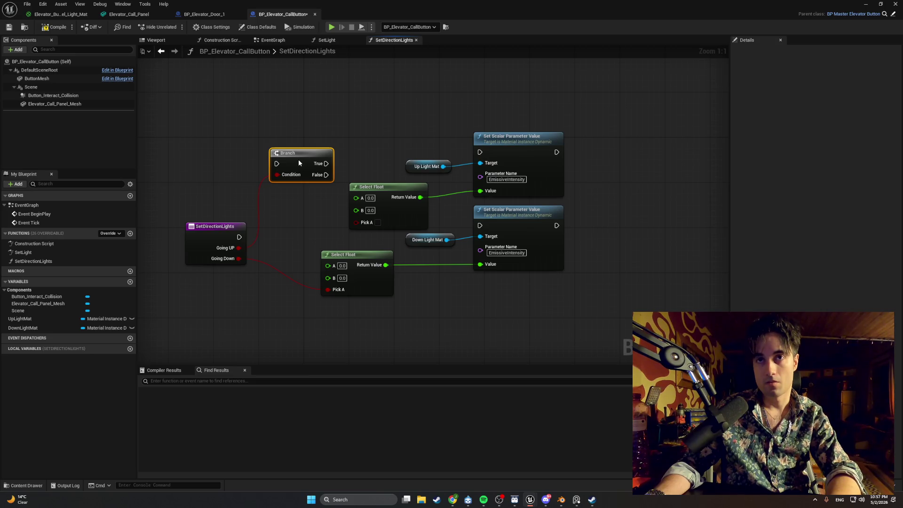
- Spread out the node groups, delete the Branch, and wire Going UP into the upper Select Float's A
{"action": "mouse_move", "coordinate": [562, 339]}
{"action": "left_mouse_down"}
{"action": "mouse_move", "coordinate": [430, 203]}
{"action": "mouse_move", "coordinate": [335, 238]}
{"action": "left_mouse_up"}
{"action": "left_click_drag", "start_coordinate": [425, 239], "coordinate": [437, 291]}
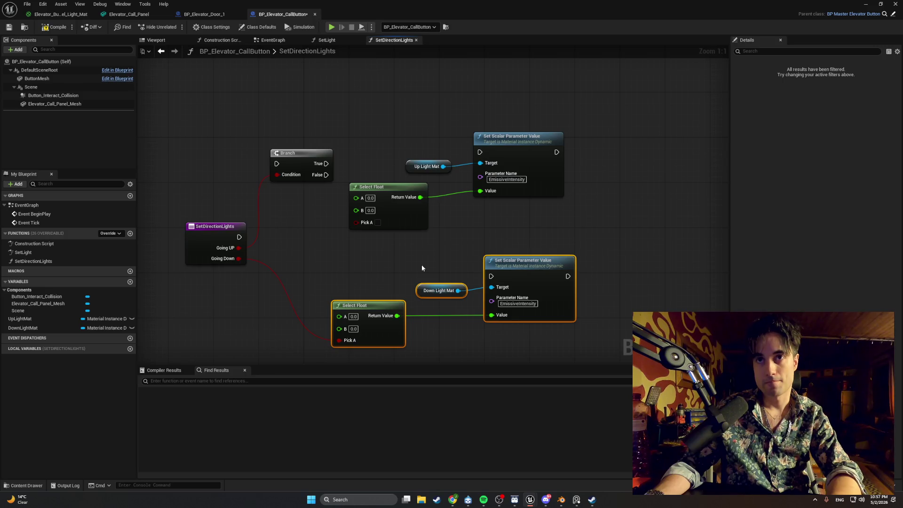
{"action": "mouse_move", "coordinate": [610, 254]}
{"action": "left_mouse_down"}
{"action": "mouse_move", "coordinate": [455, 171]}
{"action": "mouse_move", "coordinate": [148, 111]}
{"action": "left_mouse_up"}
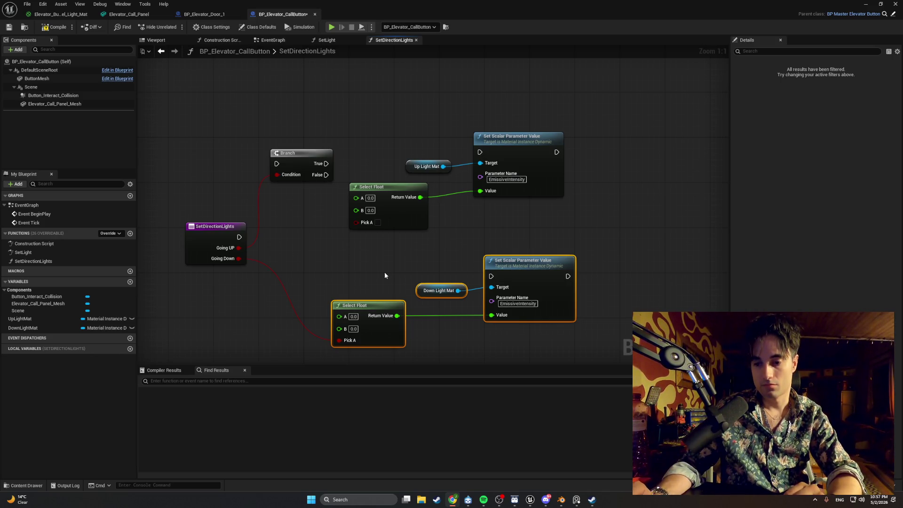
{"action": "left_click", "coordinate": [302, 154]}
{"action": "key", "text": "Delete"}
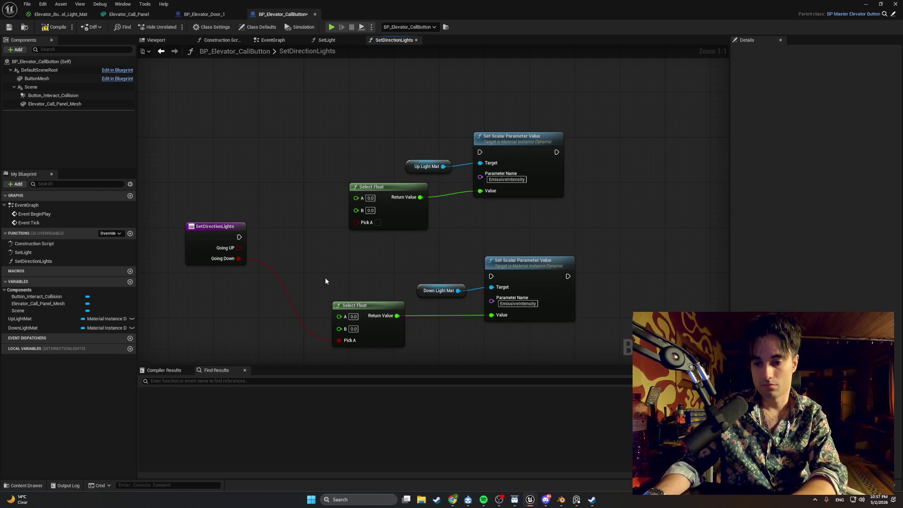
{"action": "left_click_drag", "start_coordinate": [238, 248], "coordinate": [357, 199]}
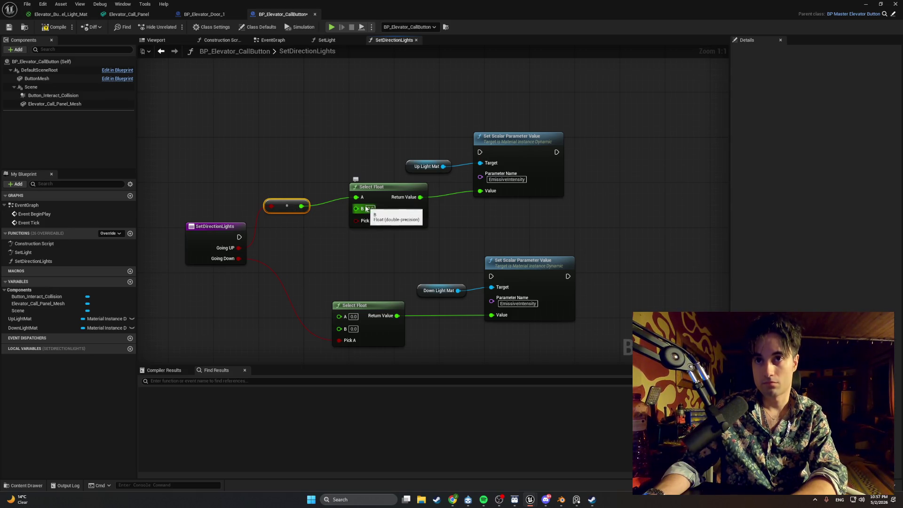
- Remove the boolean-to-float node, wire Going UP to the upper Select Float's Pick A, set B to 10.0
{"action": "left_click", "coordinate": [337, 219]}
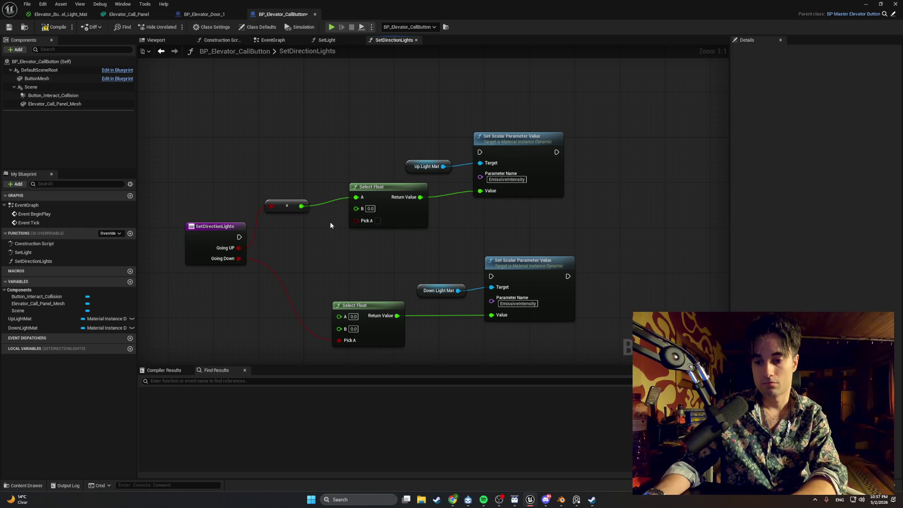
{"action": "key", "text": "Delete"}
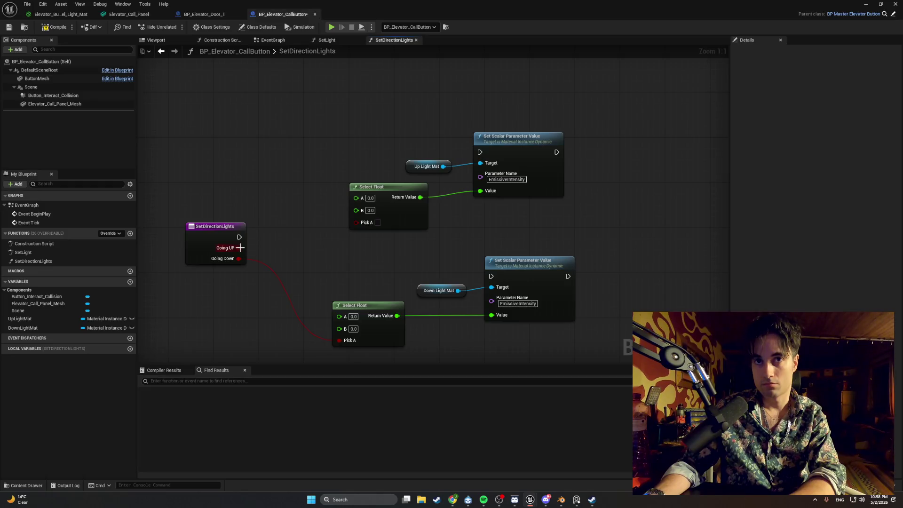
{"action": "mouse_move", "coordinate": [239, 248]}
{"action": "left_mouse_down"}
{"action": "mouse_move", "coordinate": [365, 228]}
{"action": "mouse_move", "coordinate": [358, 223]}
{"action": "left_mouse_up"}
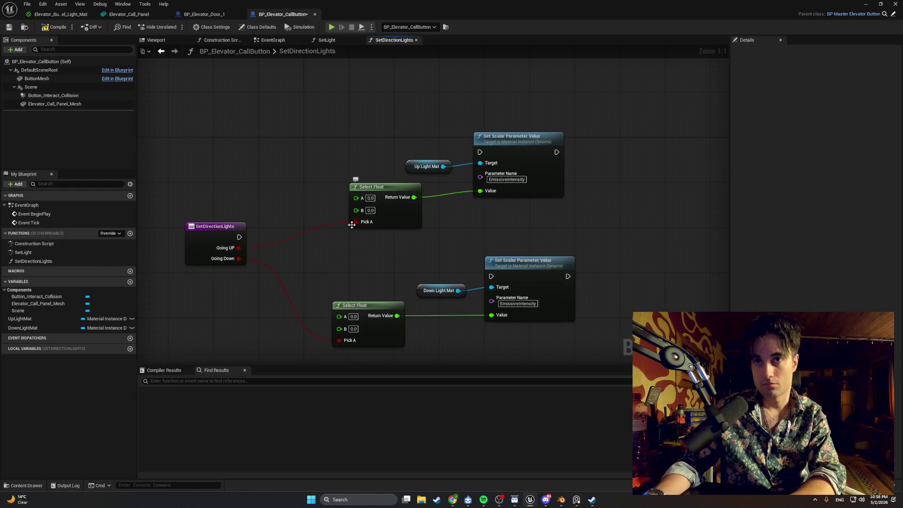
{"action": "left_click", "coordinate": [370, 210]}
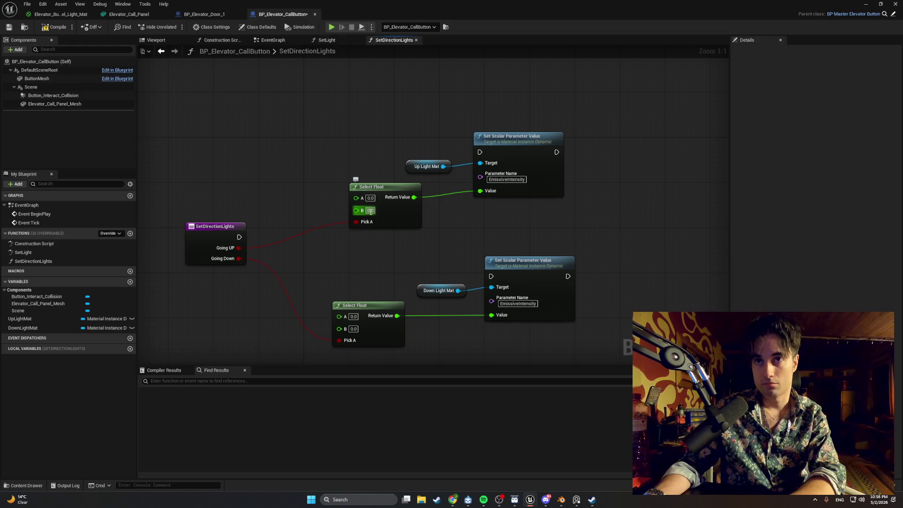
{"action": "type", "text": "10"}
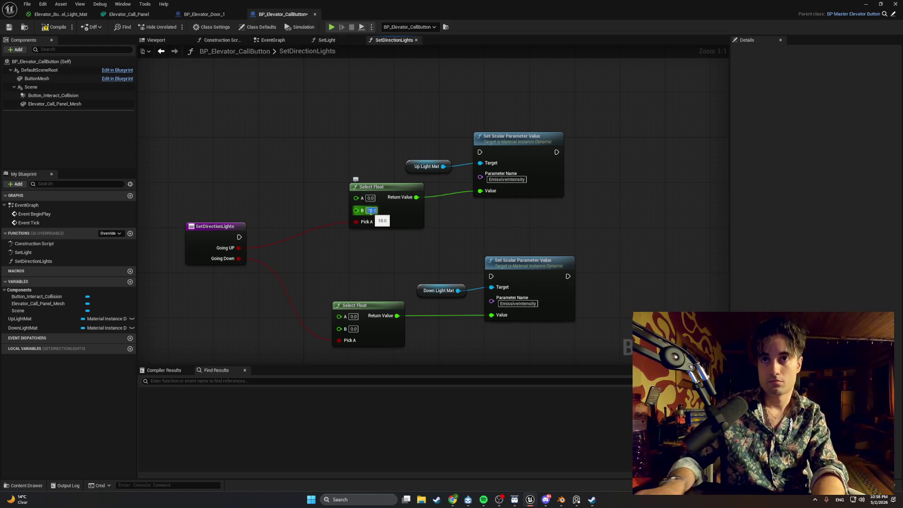
{"action": "key", "text": "Return"}
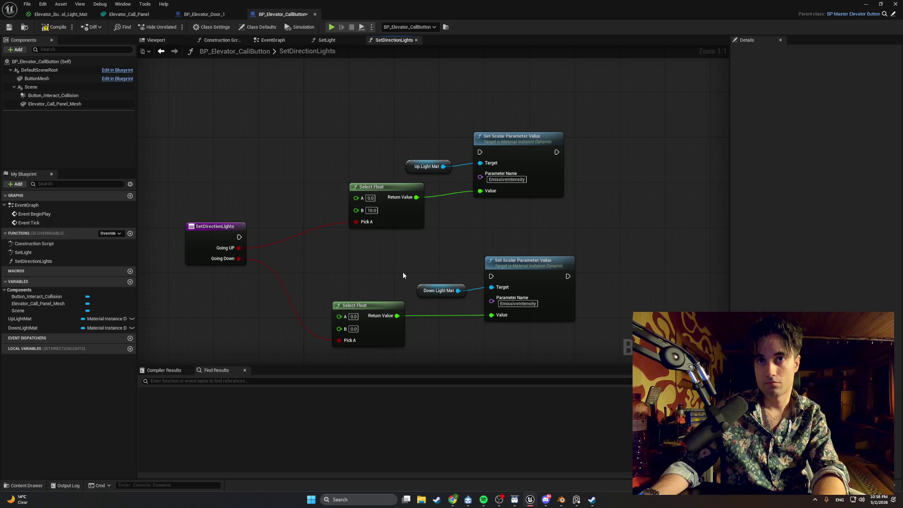
- Set the lower Select Float's B value to 10.0 as well
{"action": "left_click_drag", "start_coordinate": [403, 275], "coordinate": [396, 266]}
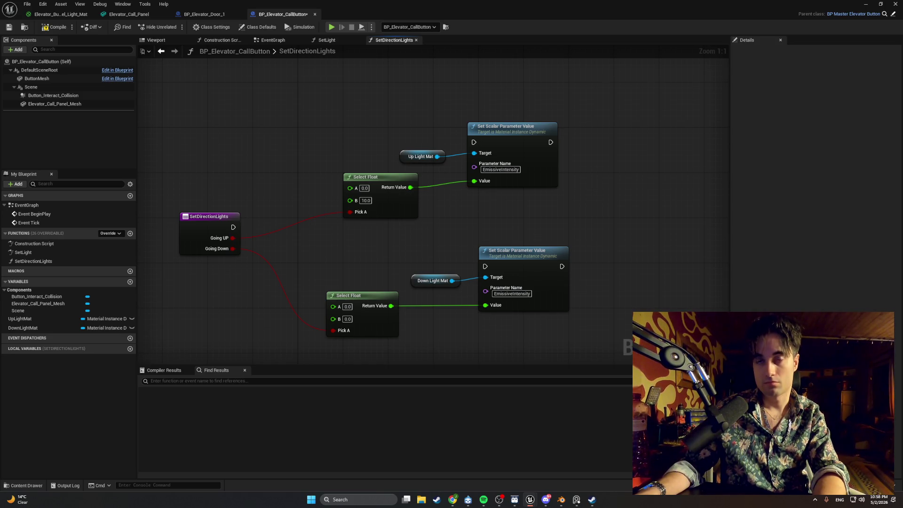
{"action": "left_click_drag", "start_coordinate": [362, 296], "coordinate": [378, 297]}
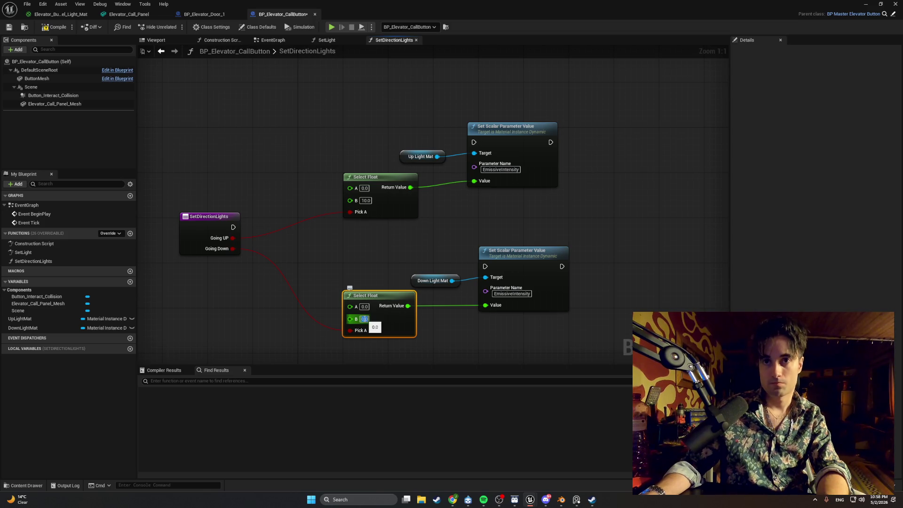
{"action": "type", "text": "0"}
{"action": "key", "text": "Return"}
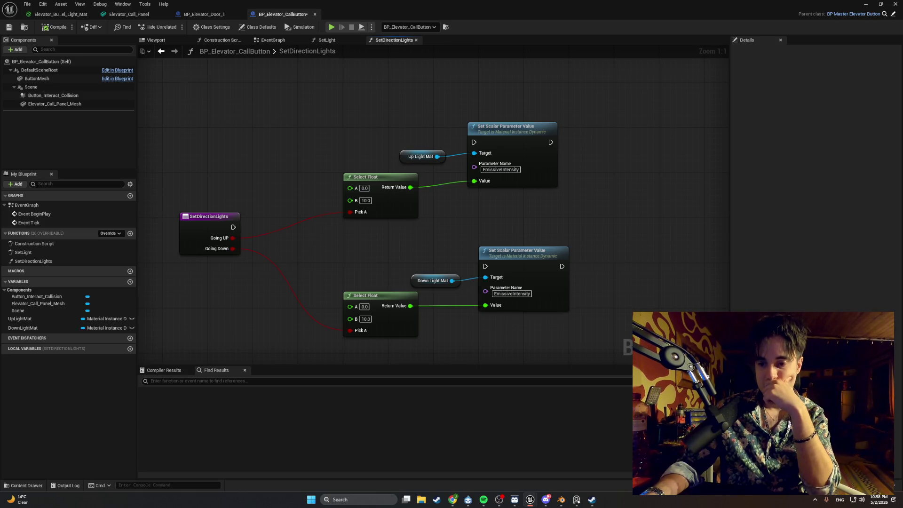
{"action": "mouse_move", "coordinate": [504, 257]}
{"action": "left_mouse_down"}
{"action": "mouse_move", "coordinate": [482, 260]}
{"action": "mouse_move", "coordinate": [495, 260]}
{"action": "left_mouse_up"}
- Reposition Down Light Mat and the lower Set Scalar node beside the lower Select Float
{"action": "left_click_drag", "start_coordinate": [430, 281], "coordinate": [425, 264]}
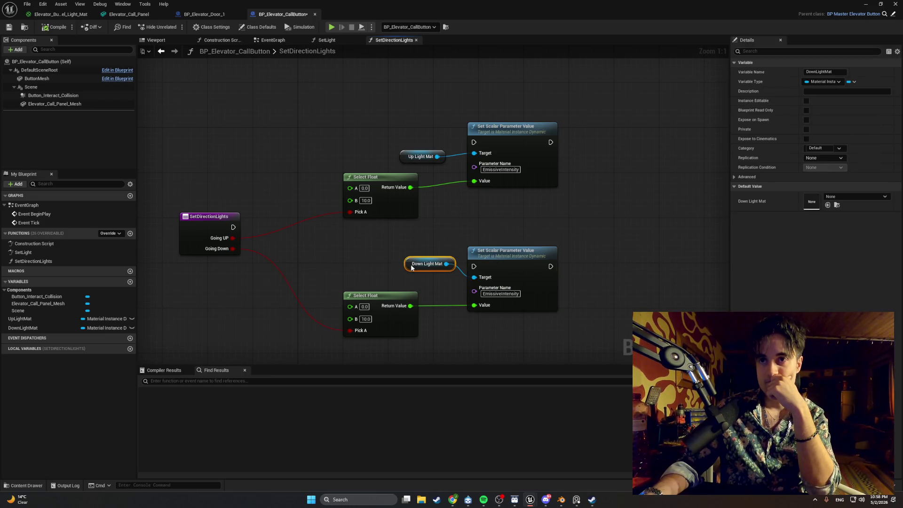
{"action": "left_click", "coordinate": [520, 251]}
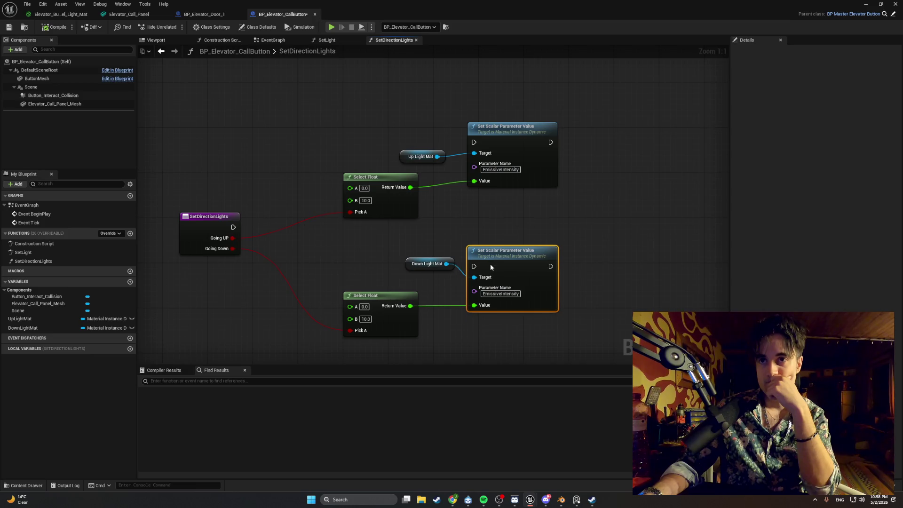
{"action": "left_click_drag", "start_coordinate": [491, 267], "coordinate": [490, 284]}
{"action": "mouse_move", "coordinate": [505, 248]}
{"action": "left_mouse_down"}
{"action": "mouse_move", "coordinate": [454, 290]}
{"action": "mouse_move", "coordinate": [477, 274]}
{"action": "mouse_move", "coordinate": [455, 258]}
{"action": "left_mouse_up"}
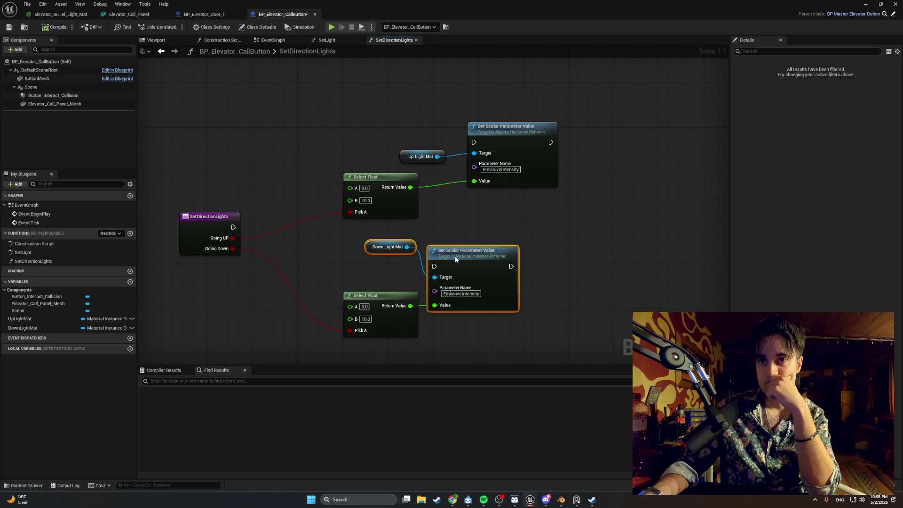
{"action": "mouse_move", "coordinate": [375, 252]}
{"action": "left_mouse_down"}
{"action": "mouse_move", "coordinate": [380, 268]}
{"action": "mouse_move", "coordinate": [367, 249]}
{"action": "mouse_move", "coordinate": [373, 284]}
{"action": "left_mouse_up"}
{"action": "left_click", "coordinate": [368, 247]}
{"action": "left_click", "coordinate": [433, 222]}
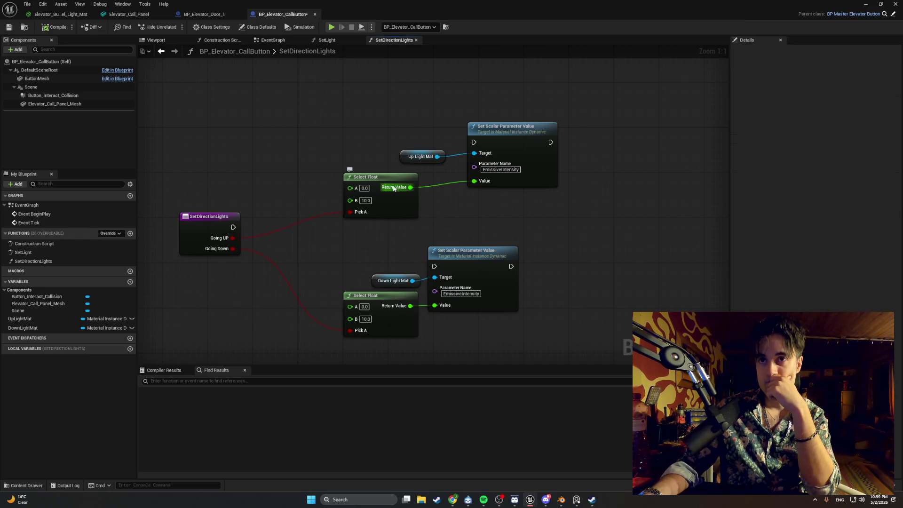
- Line up the upper Select Float and Set Scalar nodes, and raise the lower three-node group
{"action": "left_click_drag", "start_coordinate": [391, 186], "coordinate": [391, 215]}
{"action": "mouse_move", "coordinate": [475, 129]}
{"action": "left_mouse_down"}
{"action": "mouse_move", "coordinate": [436, 168]}
{"action": "mouse_move", "coordinate": [388, 190]}
{"action": "left_mouse_up"}
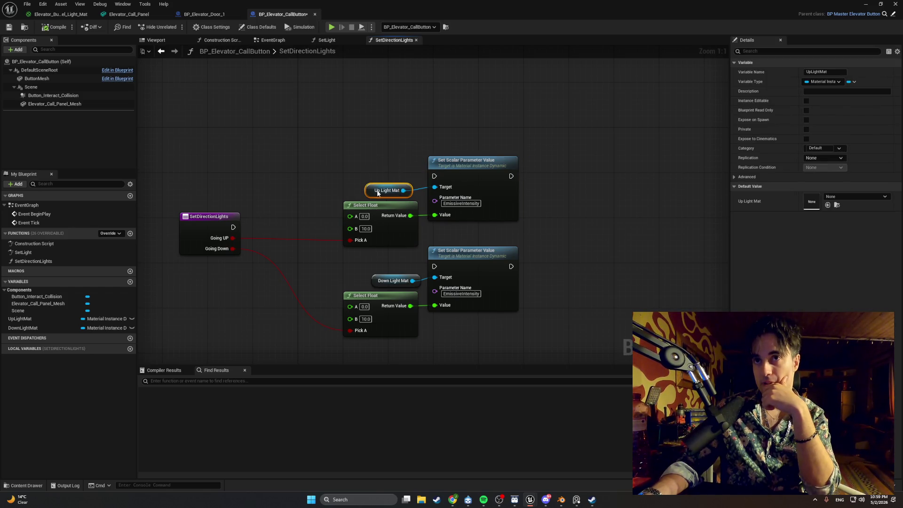
{"action": "left_click_drag", "start_coordinate": [443, 163], "coordinate": [447, 162]}
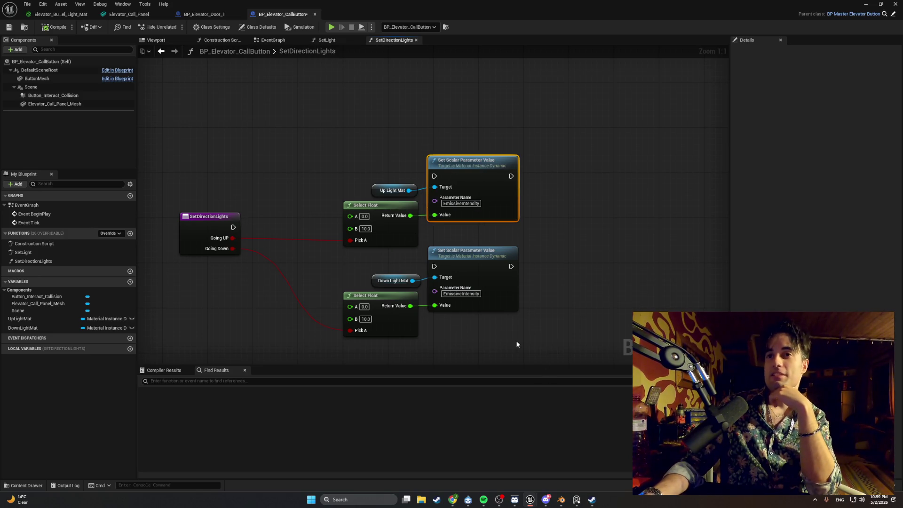
{"action": "left_click_drag", "start_coordinate": [511, 349], "coordinate": [364, 279]}
{"action": "left_click_drag", "start_coordinate": [456, 260], "coordinate": [454, 243]}
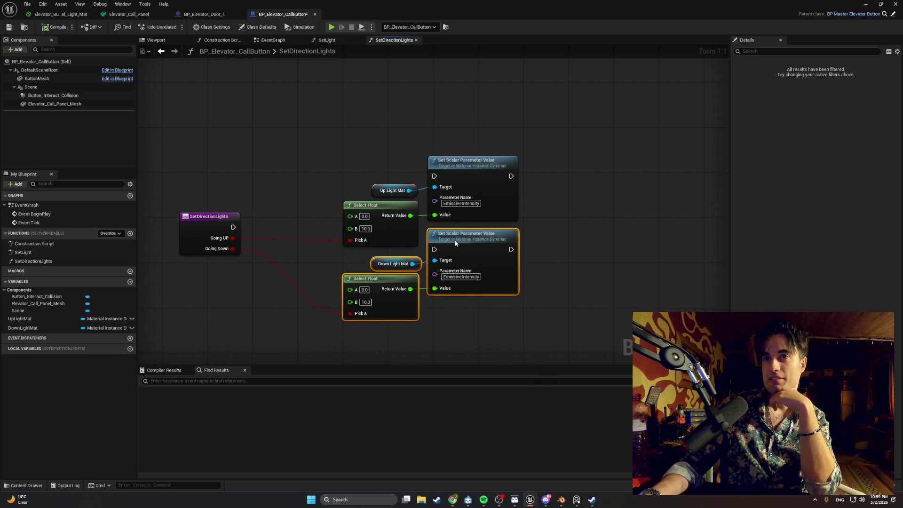
{"action": "left_click", "coordinate": [485, 300]}
- Chain execution from SetDirectionLights through the upper Set Scalar node into the lower one, aligned with Q
{"action": "mouse_move", "coordinate": [217, 216]}
{"action": "left_mouse_down"}
{"action": "mouse_move", "coordinate": [244, 242]}
{"action": "mouse_move", "coordinate": [294, 246]}
{"action": "mouse_move", "coordinate": [246, 244]}
{"action": "mouse_move", "coordinate": [201, 218]}
{"action": "mouse_move", "coordinate": [434, 176]}
{"action": "left_mouse_up"}
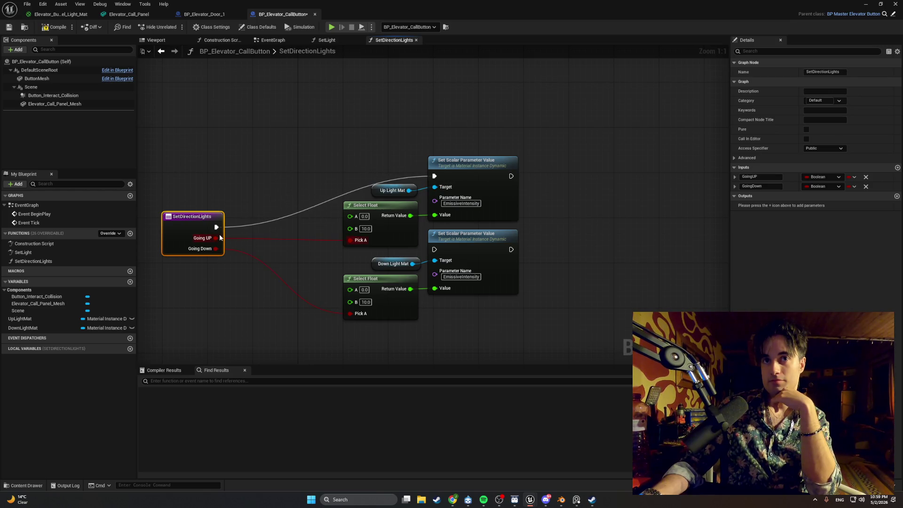
{"action": "left_click_drag", "start_coordinate": [244, 239], "coordinate": [434, 250]}
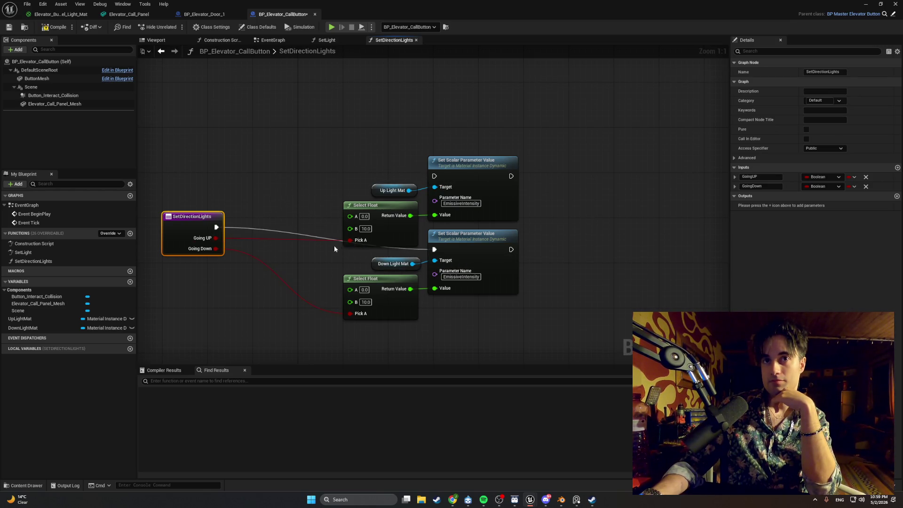
{"action": "mouse_move", "coordinate": [217, 227]}
{"action": "left_mouse_down"}
{"action": "mouse_move", "coordinate": [347, 181]}
{"action": "mouse_move", "coordinate": [434, 176]}
{"action": "left_mouse_up"}
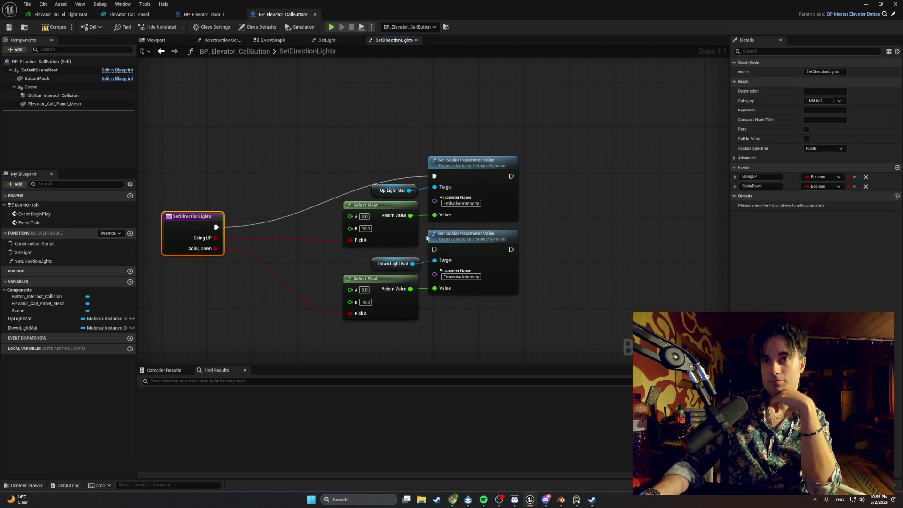
{"action": "left_click_drag", "start_coordinate": [506, 345], "coordinate": [344, 229]}
{"action": "mouse_move", "coordinate": [439, 244]}
{"action": "left_mouse_down"}
{"action": "mouse_move", "coordinate": [592, 210]}
{"action": "mouse_move", "coordinate": [613, 162]}
{"action": "mouse_move", "coordinate": [609, 177]}
{"action": "mouse_move", "coordinate": [639, 181]}
{"action": "left_mouse_up"}
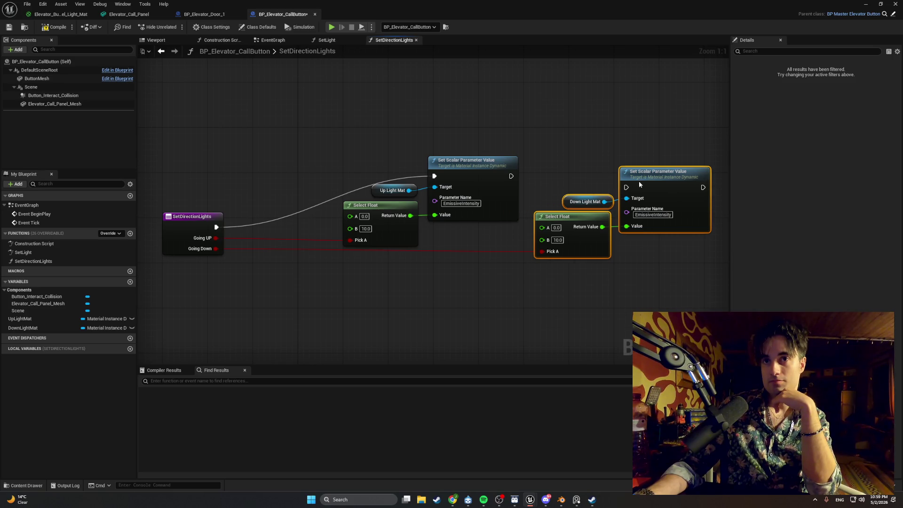
{"action": "left_click_drag", "start_coordinate": [512, 176], "coordinate": [632, 189]}
{"action": "key", "text": "q"}
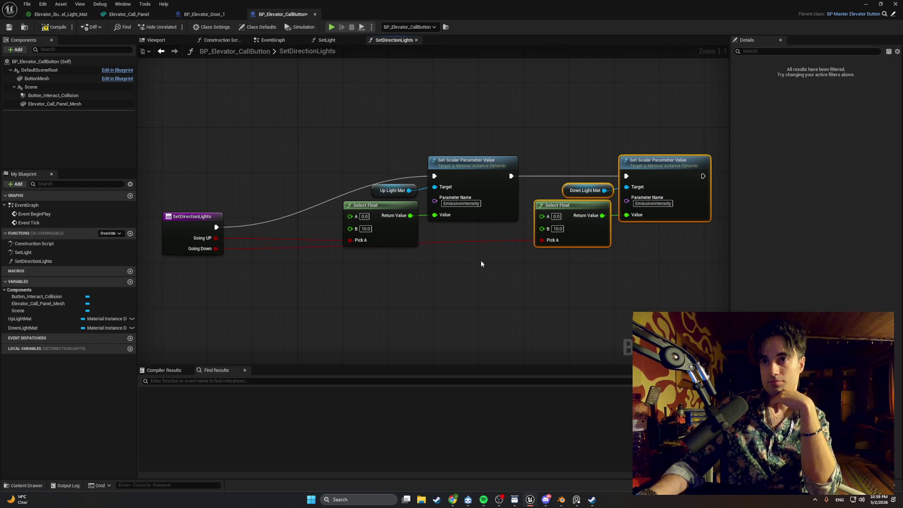
{"action": "left_click", "coordinate": [484, 243]}
- Add reroute knots on the Going Down wire and the execution wire to route them cleanly
{"action": "double_click", "coordinate": [484, 241]}
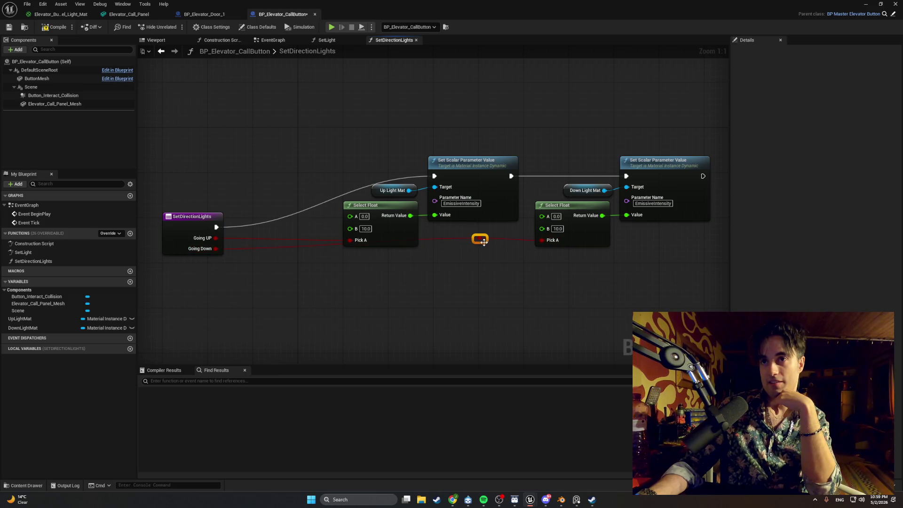
{"action": "left_click_drag", "start_coordinate": [484, 242], "coordinate": [494, 260]}
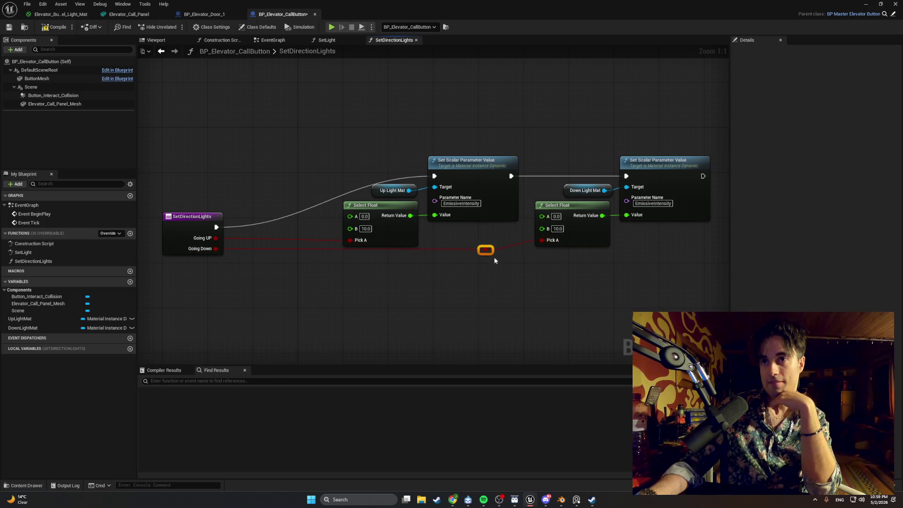
{"action": "double_click", "coordinate": [271, 250]}
{"action": "left_click_drag", "start_coordinate": [266, 261], "coordinate": [267, 265]}
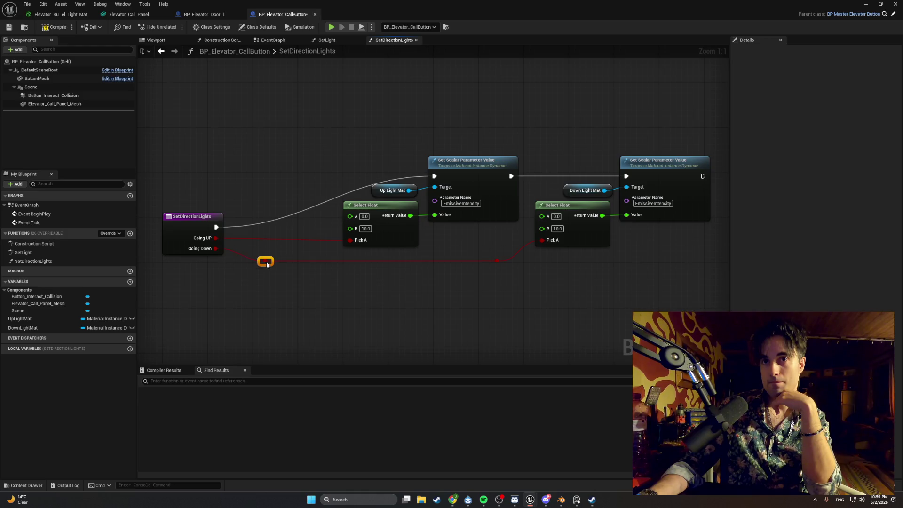
{"action": "left_click", "coordinate": [298, 234]}
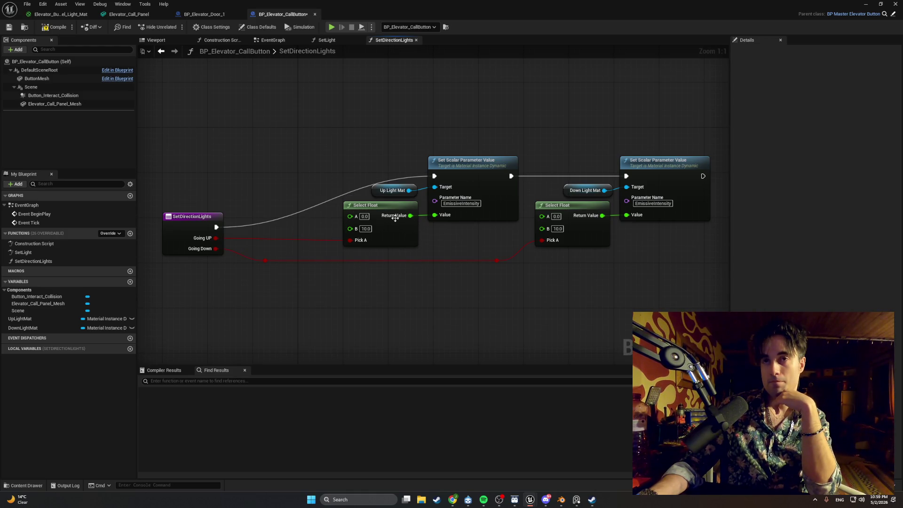
{"action": "double_click", "coordinate": [338, 196]}
{"action": "mouse_move", "coordinate": [337, 196]}
{"action": "left_mouse_down"}
{"action": "mouse_move", "coordinate": [369, 169]}
{"action": "mouse_move", "coordinate": [376, 180]}
{"action": "left_mouse_up"}
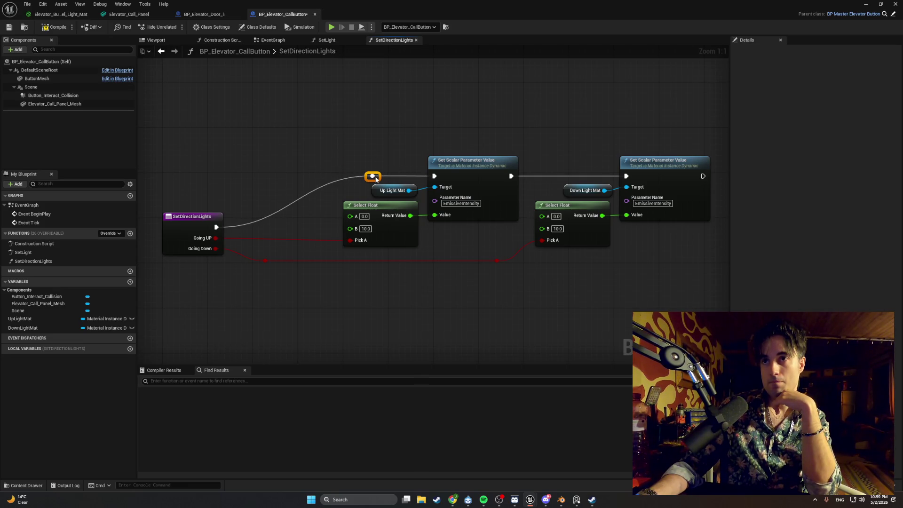
- Shift the node chain left to pack it tighter and screenshot the finished graph
{"action": "left_click_drag", "start_coordinate": [715, 282], "coordinate": [523, 162]}
{"action": "left_click_drag", "start_coordinate": [642, 168], "coordinate": [636, 169]}
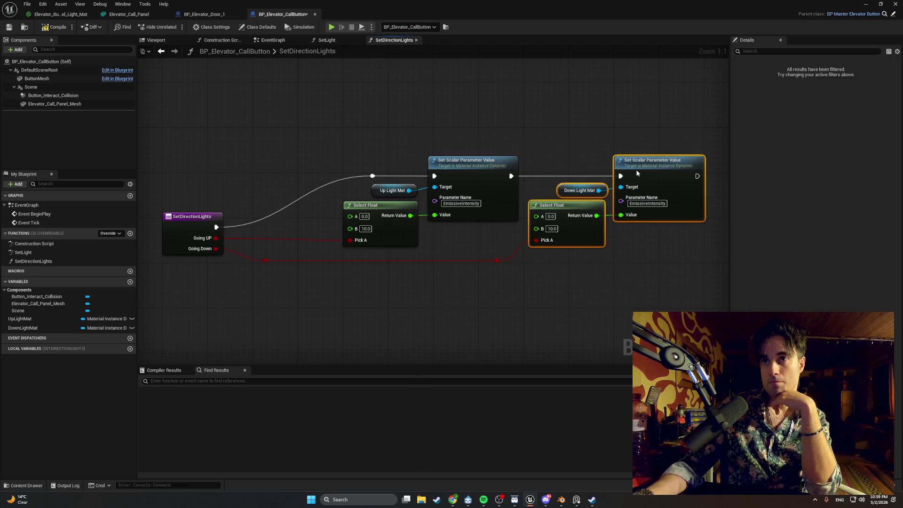
{"action": "mouse_move", "coordinate": [717, 292]}
{"action": "left_mouse_down"}
{"action": "mouse_move", "coordinate": [379, 130]}
{"action": "mouse_move", "coordinate": [387, 135]}
{"action": "left_mouse_up"}
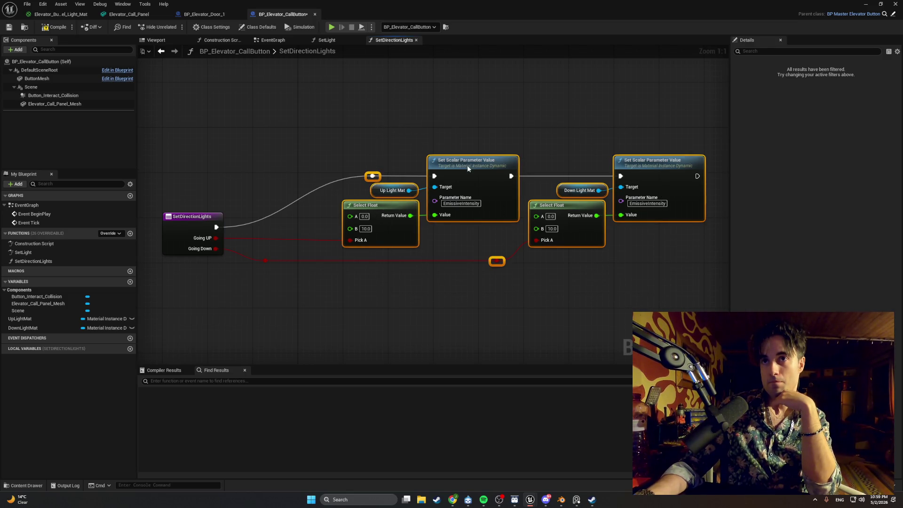
{"action": "left_click_drag", "start_coordinate": [463, 165], "coordinate": [402, 170]}
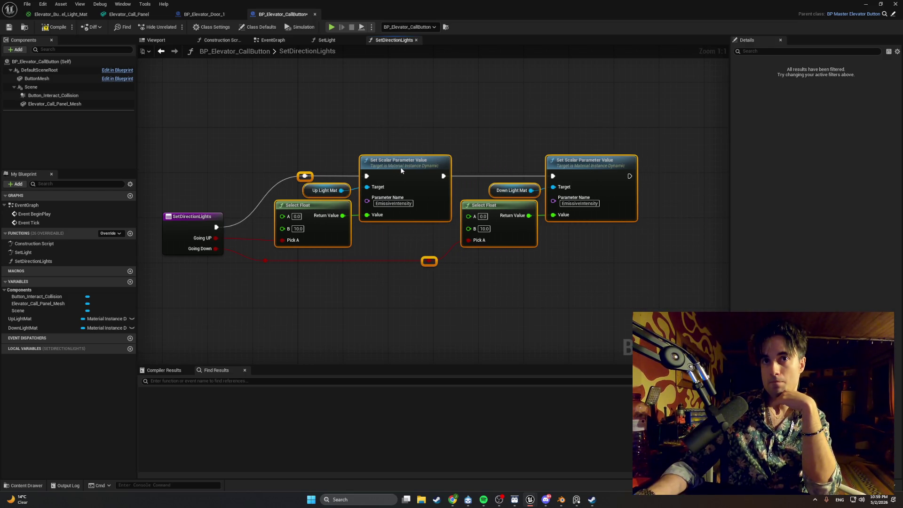
{"action": "left_click", "coordinate": [362, 147]}
{"action": "left_click_drag", "start_coordinate": [363, 146], "coordinate": [404, 174]}
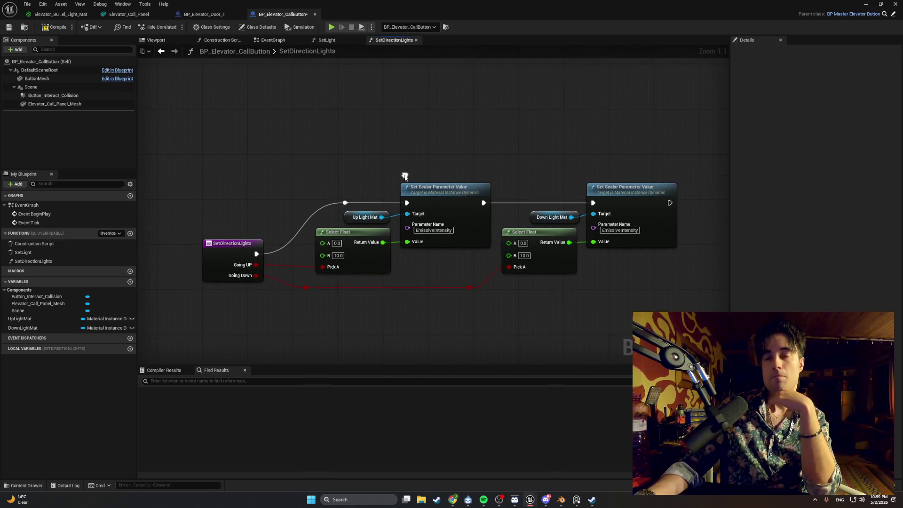
{"action": "key", "text": "super+shift+s"}
{"action": "left_click_drag", "start_coordinate": [693, 158], "coordinate": [176, 324]}
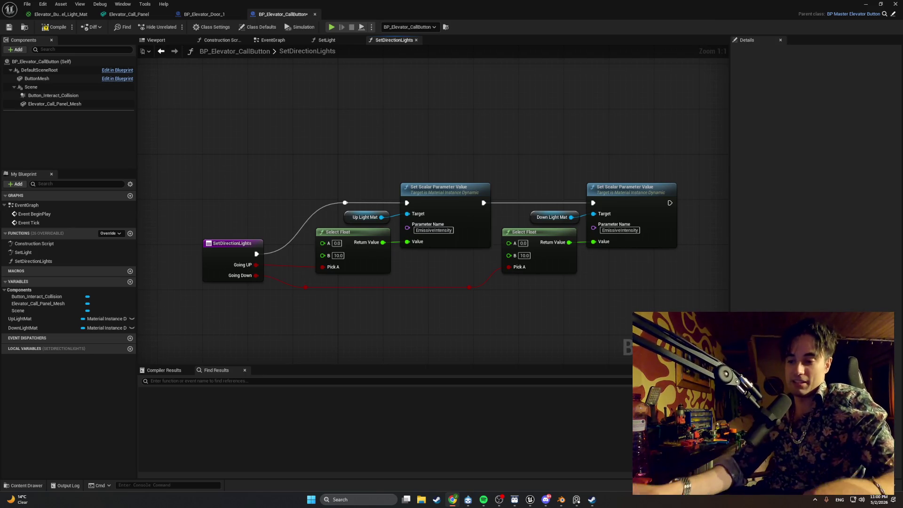
- Compile the call button Blueprint, level the two Going Down reroute knots, and switch to the level editor
{"action": "left_click", "coordinate": [54, 28]}
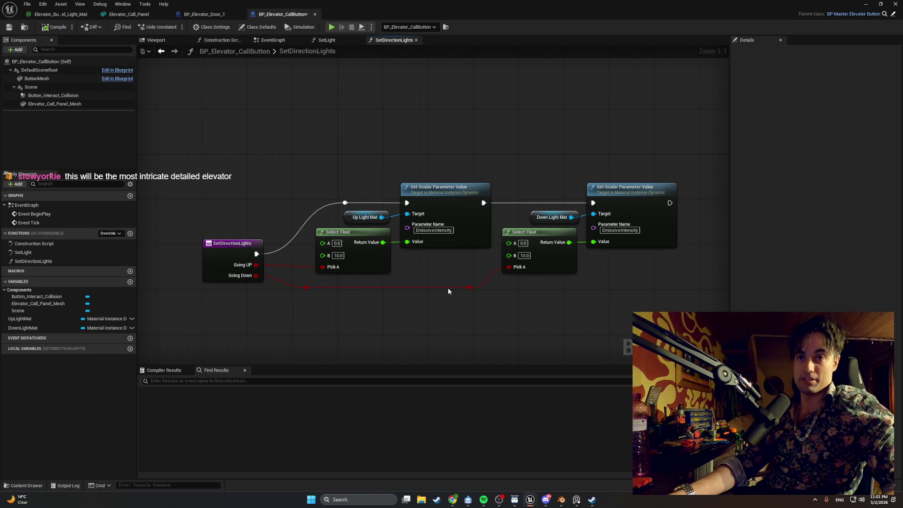
{"action": "left_click_drag", "start_coordinate": [475, 286], "coordinate": [474, 280]}
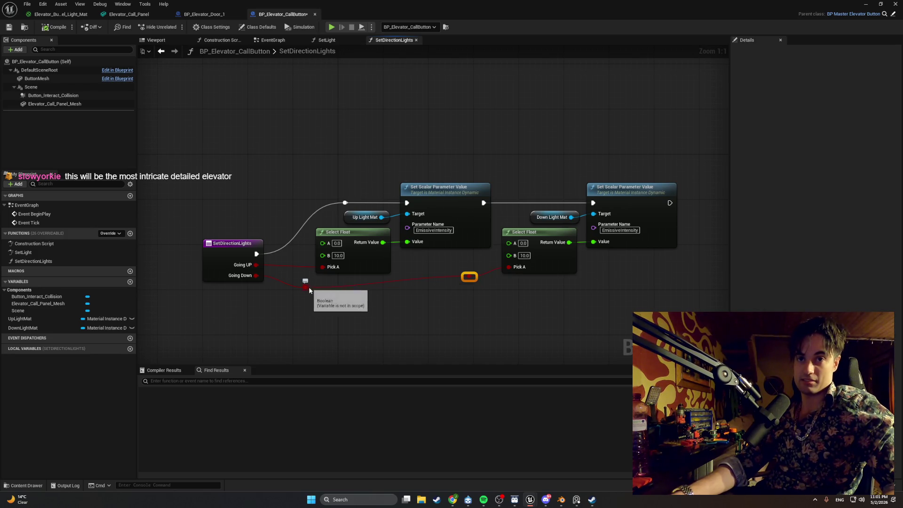
{"action": "left_click_drag", "start_coordinate": [307, 287], "coordinate": [307, 282]}
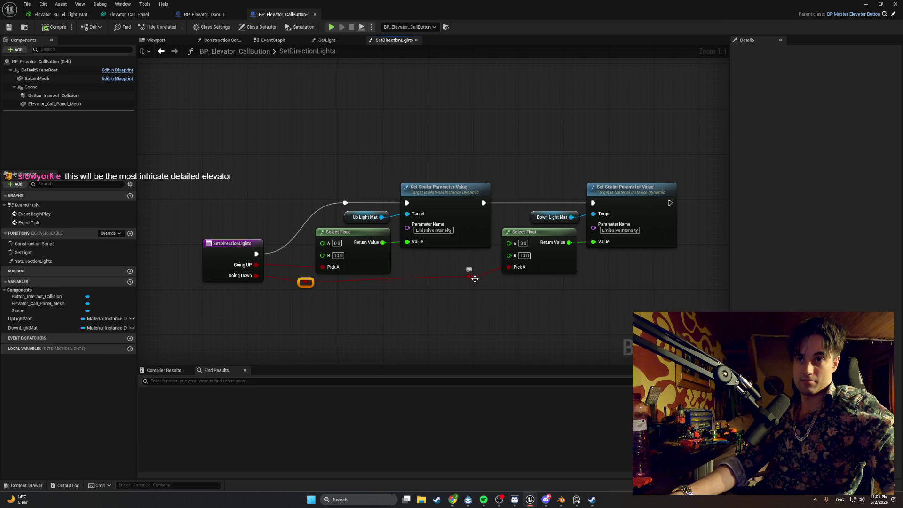
{"action": "left_click_drag", "start_coordinate": [469, 276], "coordinate": [469, 281]}
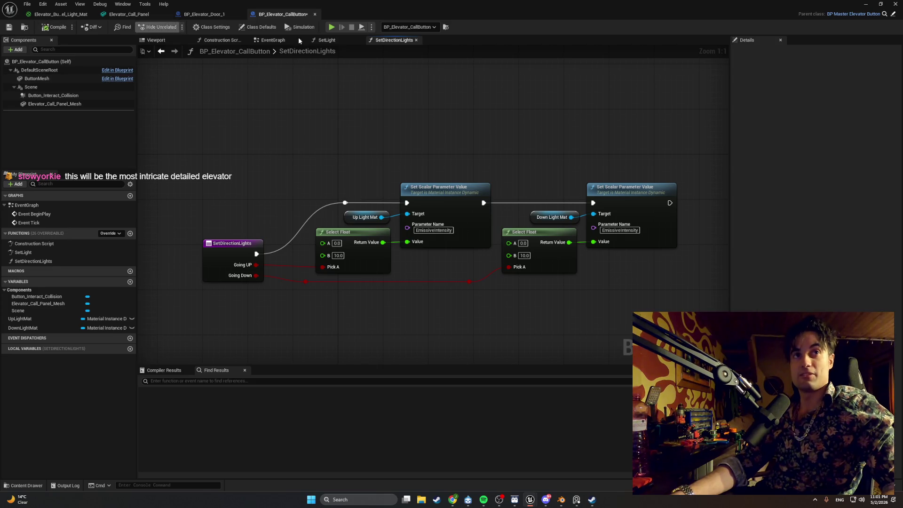
{"action": "key", "text": "alt+Tab"}
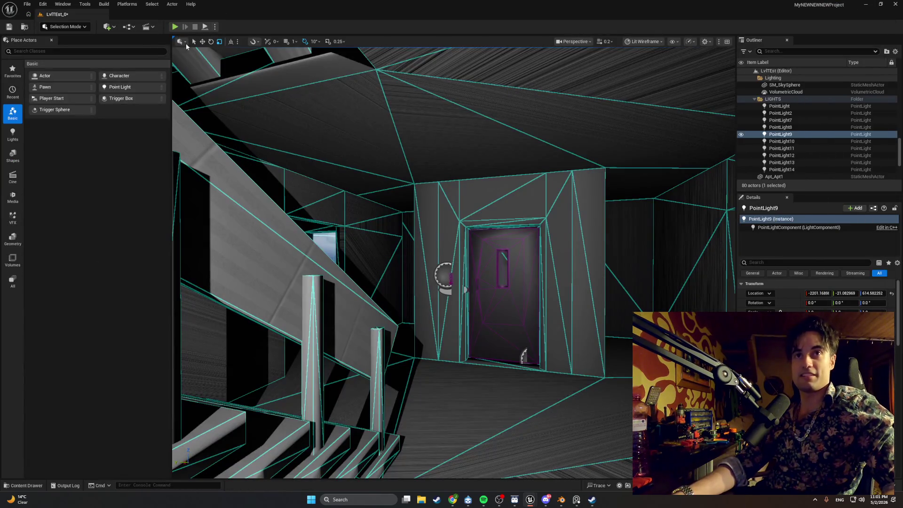
- Play-test the level: walk to the elevator call button, press E repeatedly until the doors open, then stop
{"action": "left_click", "coordinate": [174, 26]}
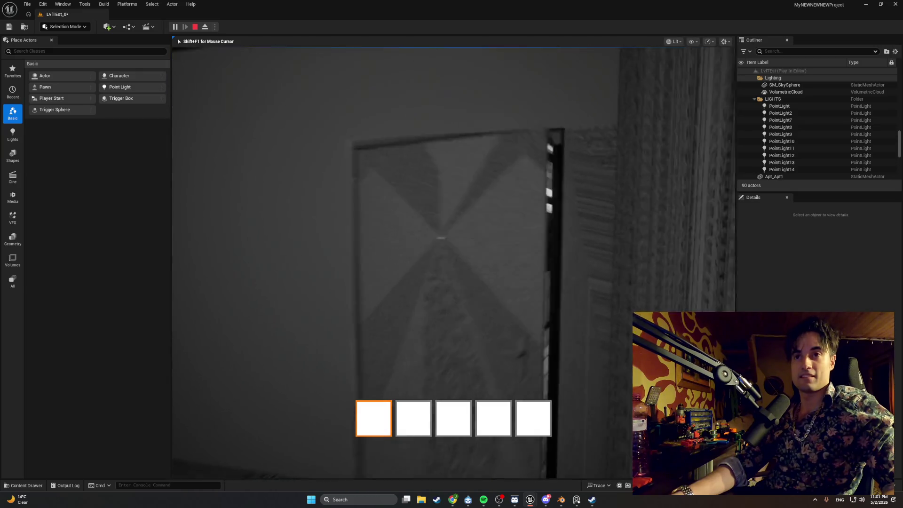
{"action": "key", "text": "w"}
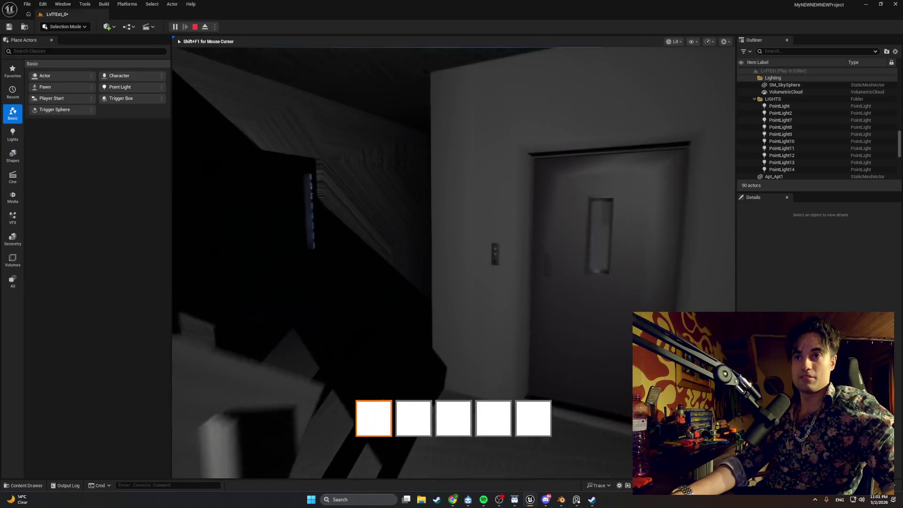
{"action": "key", "text": "w"}
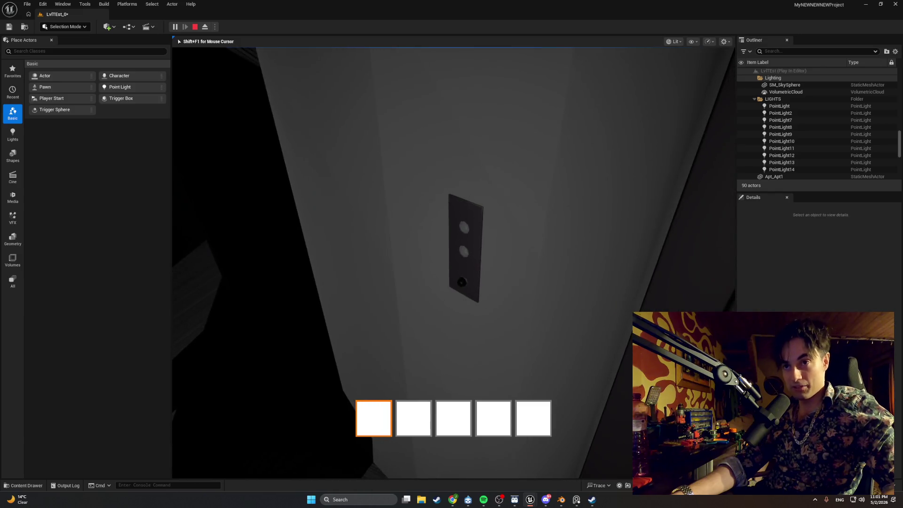
{"action": "key", "text": "e"}
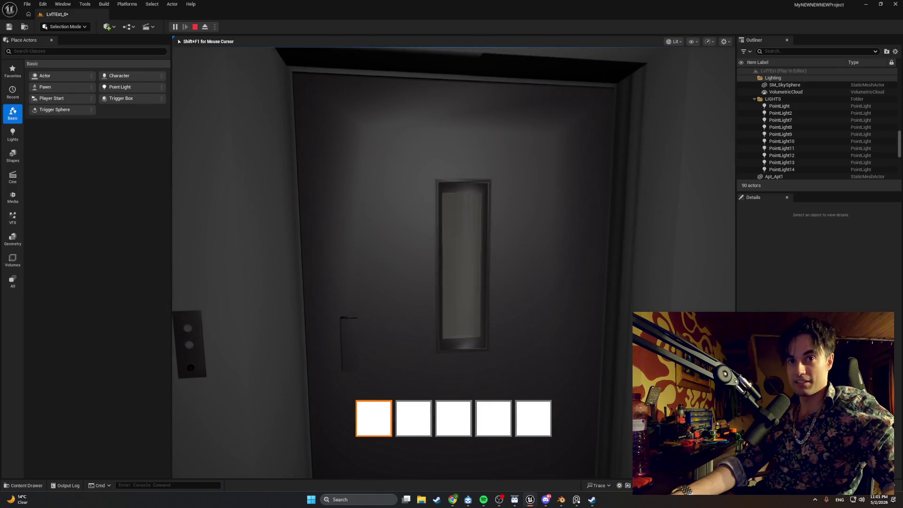
{"action": "key", "text": "e"}
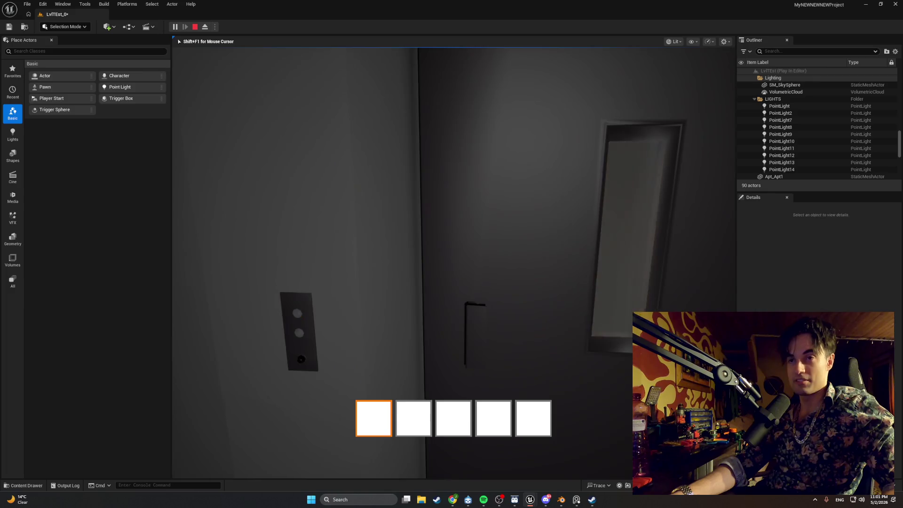
{"action": "key", "text": "e"}
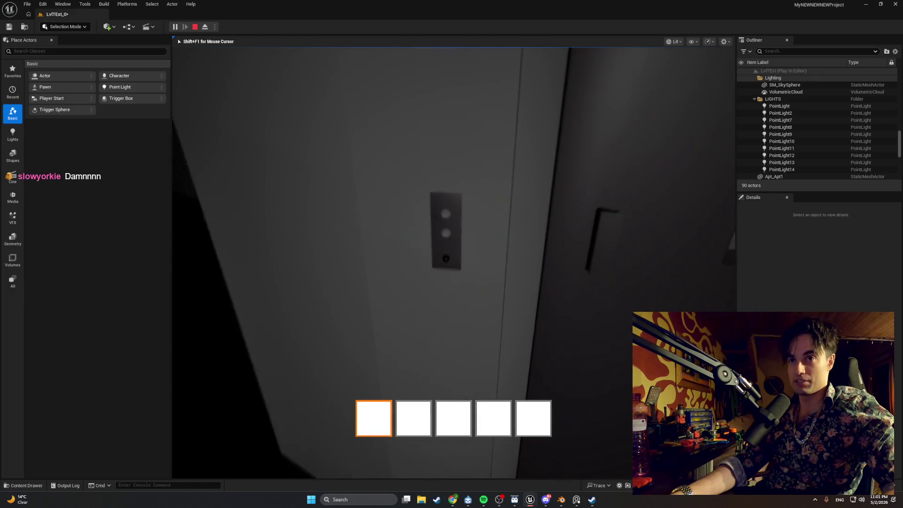
{"action": "key", "text": "e"}
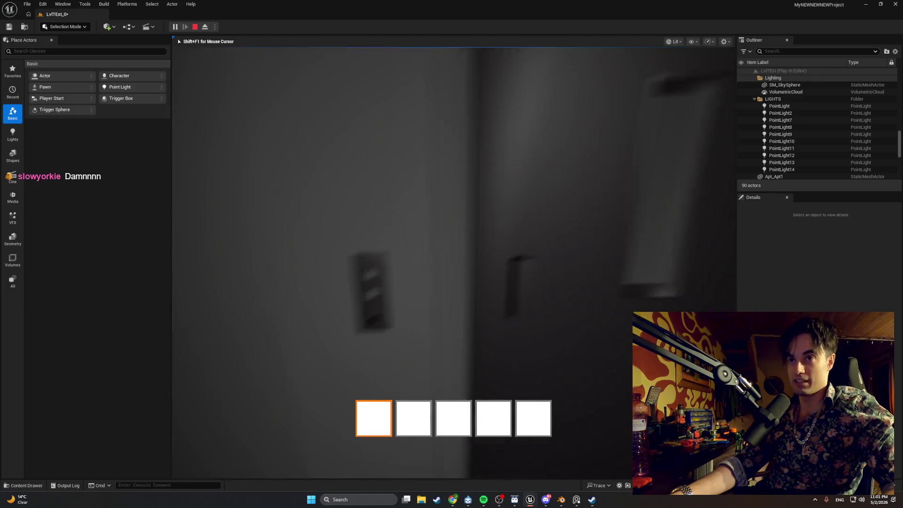
{"action": "key", "text": "e"}
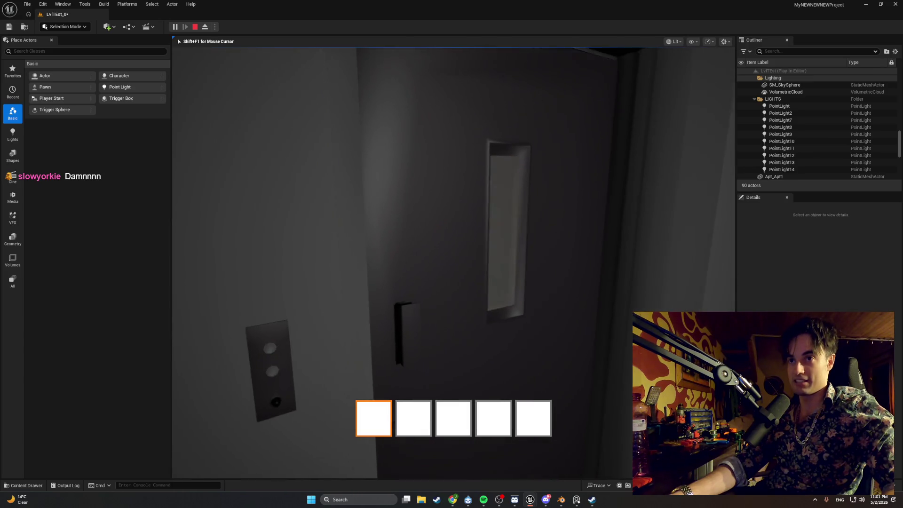
{"action": "key", "text": "e"}
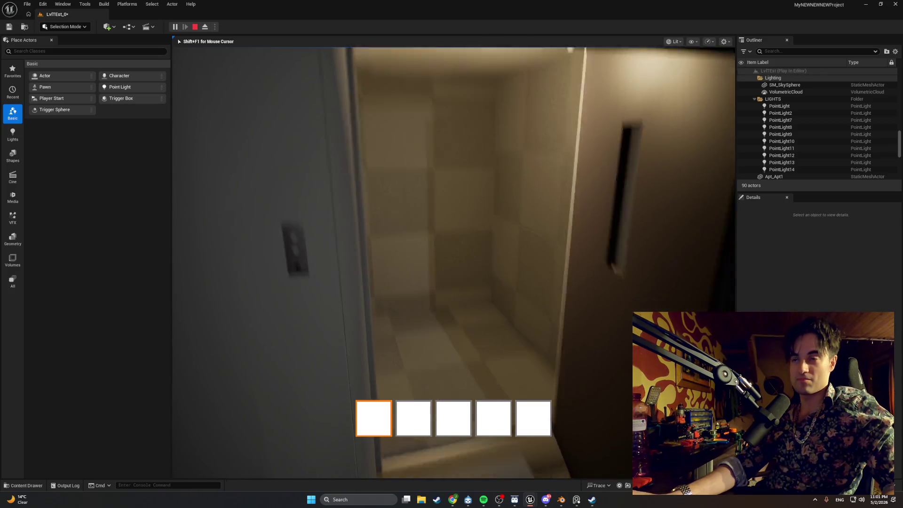
{"action": "key", "text": "Escape"}
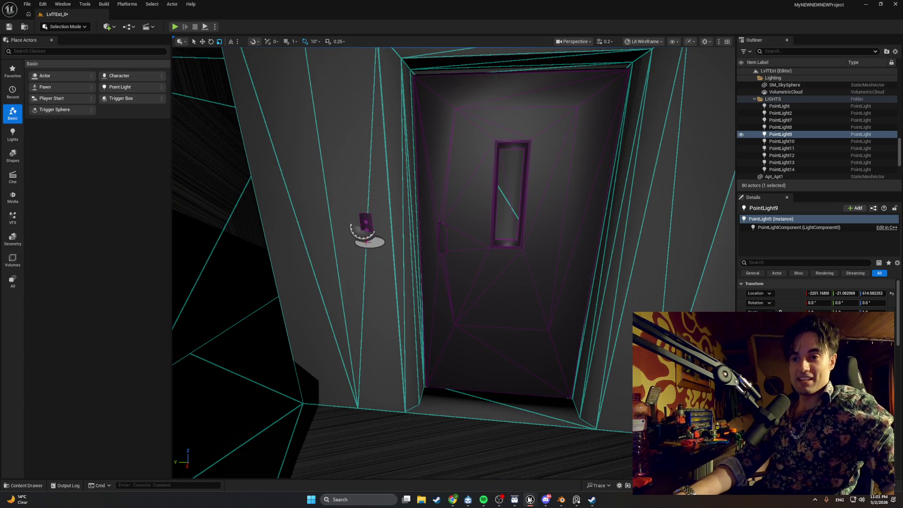
- Switch to the BP_Elevator_CallButton Blueprint editor window via the Unreal taskbar preview
{"action": "mouse_move", "coordinate": [530, 498]}
{"action": "left_click", "coordinate": [547, 476]}
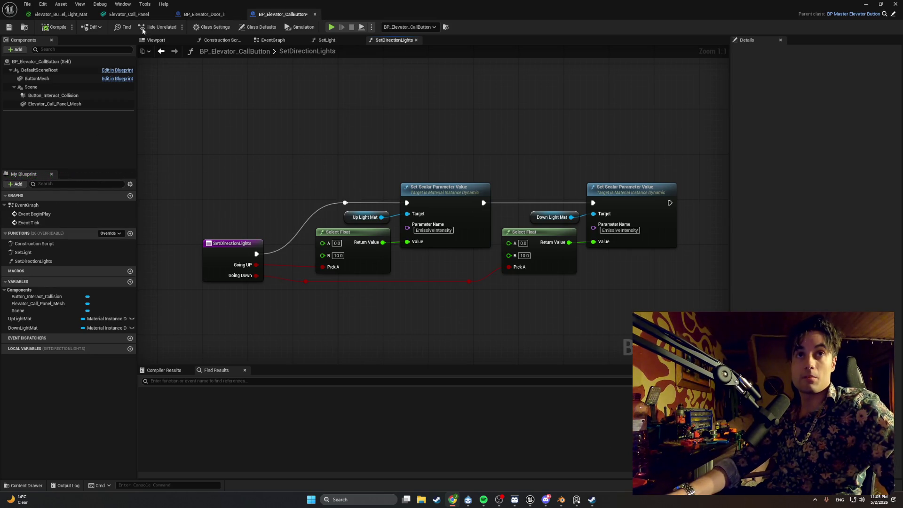
- Open BP_Elevator from the Elevator folder and close PureRef without saving its changes
{"action": "left_click", "coordinate": [36, 487]}
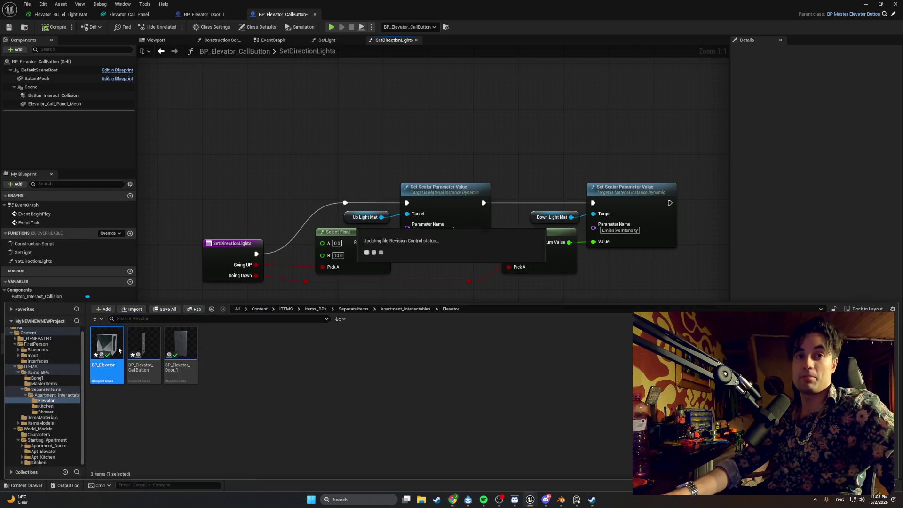
{"action": "double_click", "coordinate": [115, 347]}
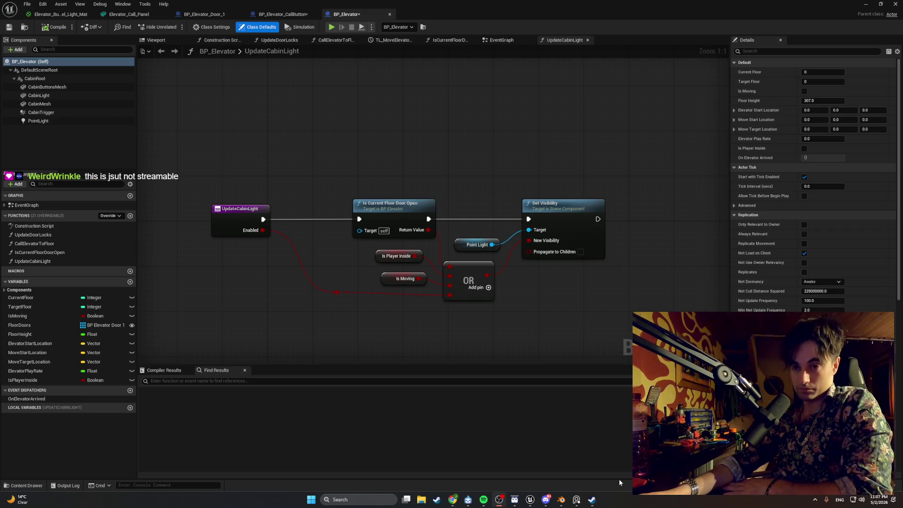
{"action": "mouse_move", "coordinate": [573, 494]}
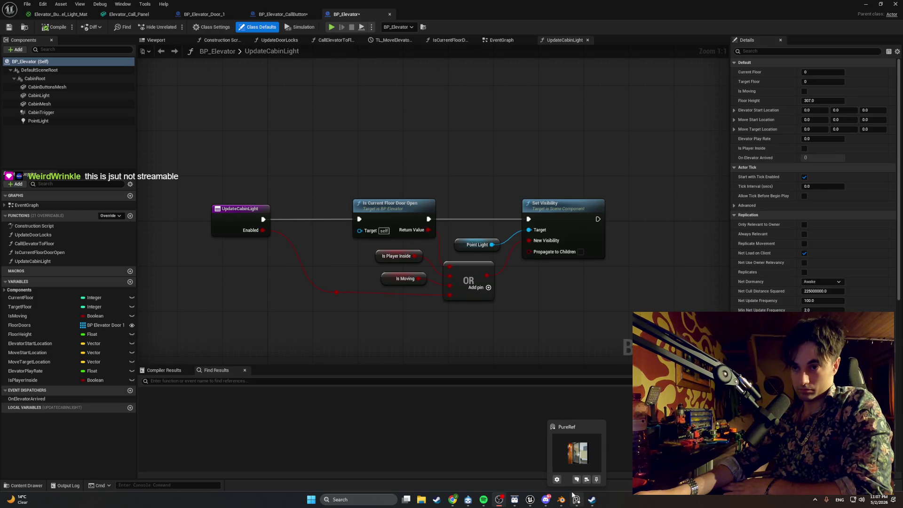
{"action": "mouse_move", "coordinate": [599, 431]}
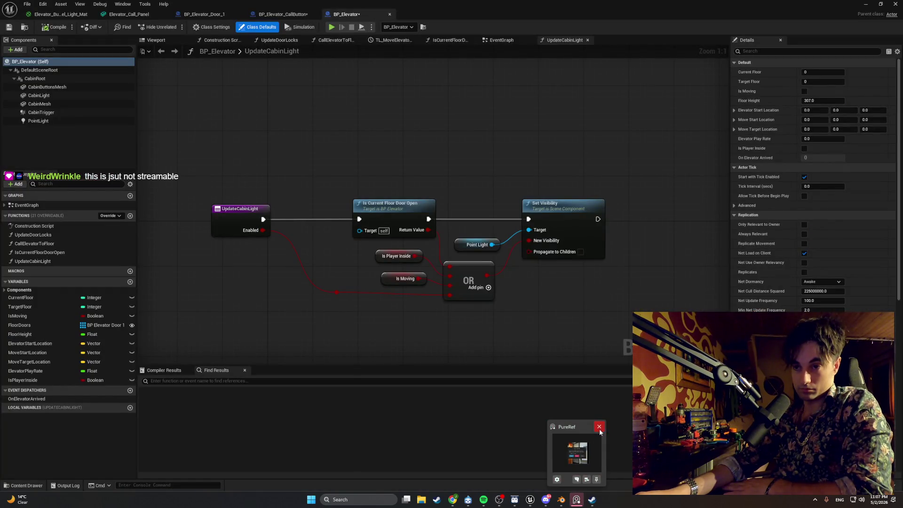
{"action": "left_click", "coordinate": [599, 428]}
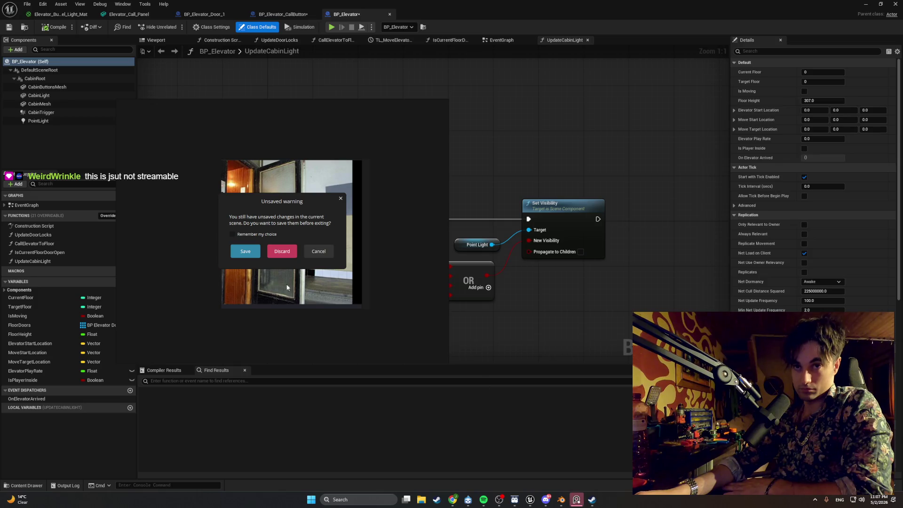
{"action": "left_click", "coordinate": [280, 251]}
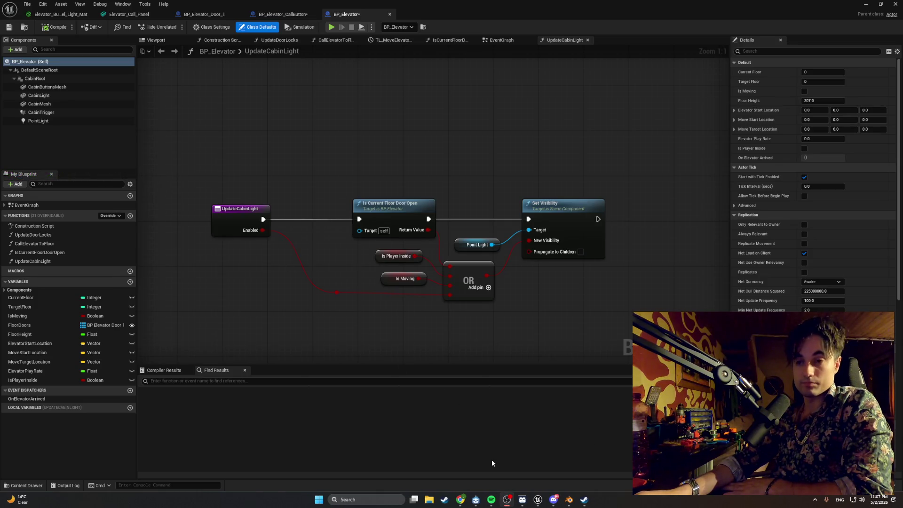
{"action": "left_click", "coordinate": [491, 499]}
- Scroll the Spotify playlist down to the Recommended tracks, then hide Spotify again
{"action": "scroll", "coordinate": [470, 376], "scroll_direction": "down", "scroll_amount": 3}
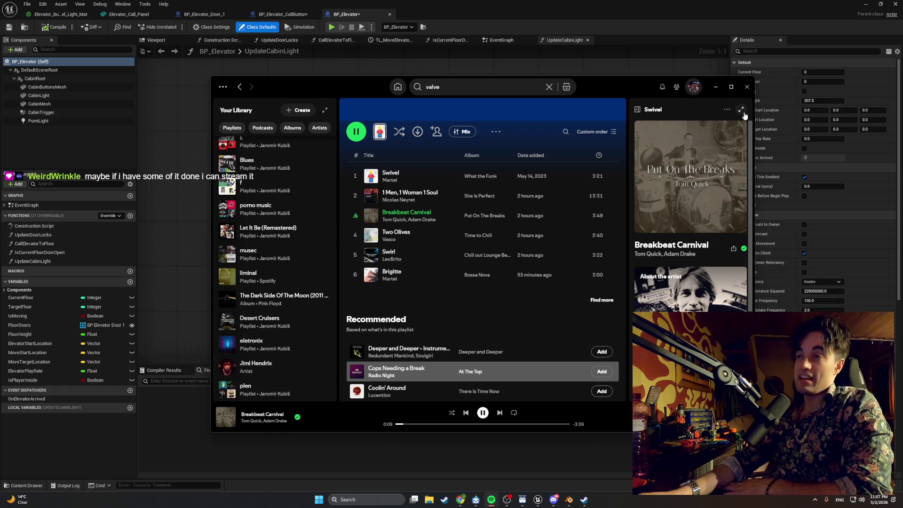
{"action": "left_click", "coordinate": [715, 87]}
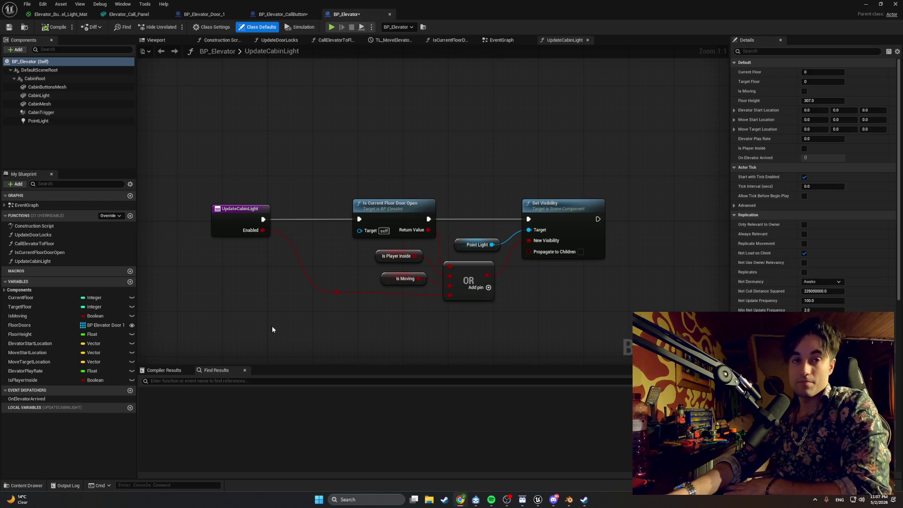
- Open CallElevatorToFloor and pan across its floor checks to the SET Is Moving node
{"action": "double_click", "coordinate": [45, 243]}
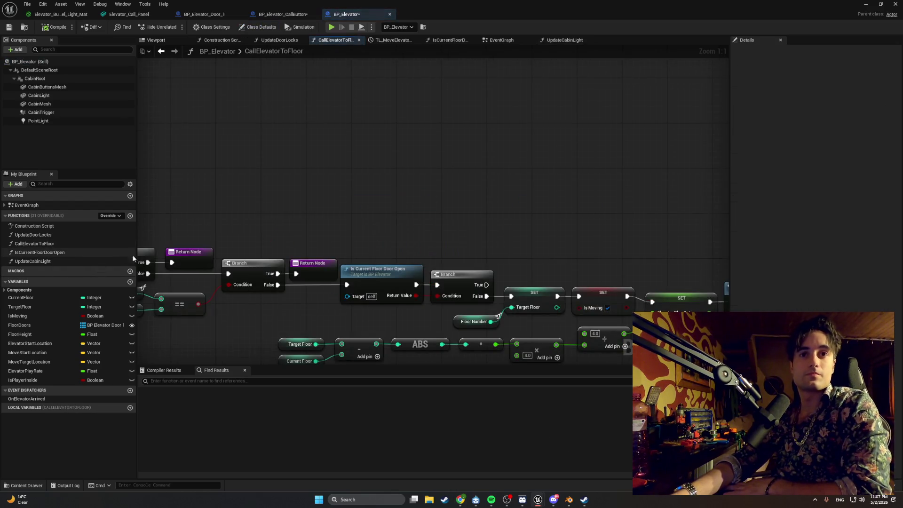
{"action": "left_click_drag", "start_coordinate": [294, 245], "coordinate": [292, 200]}
{"action": "mouse_move", "coordinate": [291, 197]}
{"action": "left_mouse_down"}
{"action": "mouse_move", "coordinate": [317, 193]}
{"action": "mouse_move", "coordinate": [187, 182]}
{"action": "mouse_move", "coordinate": [620, 176]}
{"action": "left_mouse_up"}
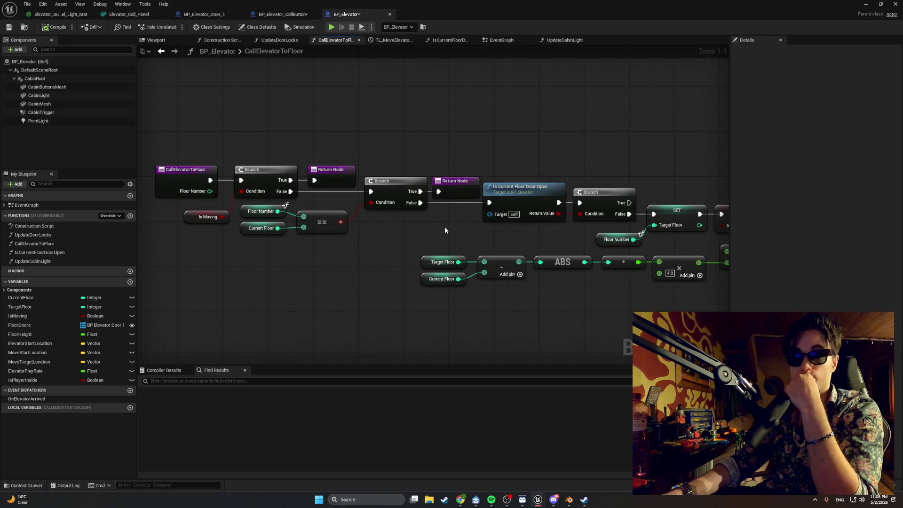
{"action": "mouse_move", "coordinate": [373, 230]}
{"action": "left_mouse_down"}
{"action": "mouse_move", "coordinate": [318, 251]}
{"action": "mouse_move", "coordinate": [340, 248]}
{"action": "mouse_move", "coordinate": [295, 226]}
{"action": "mouse_move", "coordinate": [357, 208]}
{"action": "mouse_move", "coordinate": [378, 212]}
{"action": "left_mouse_up"}
{"action": "scroll", "coordinate": [378, 212], "scroll_direction": "down", "scroll_amount": 1}
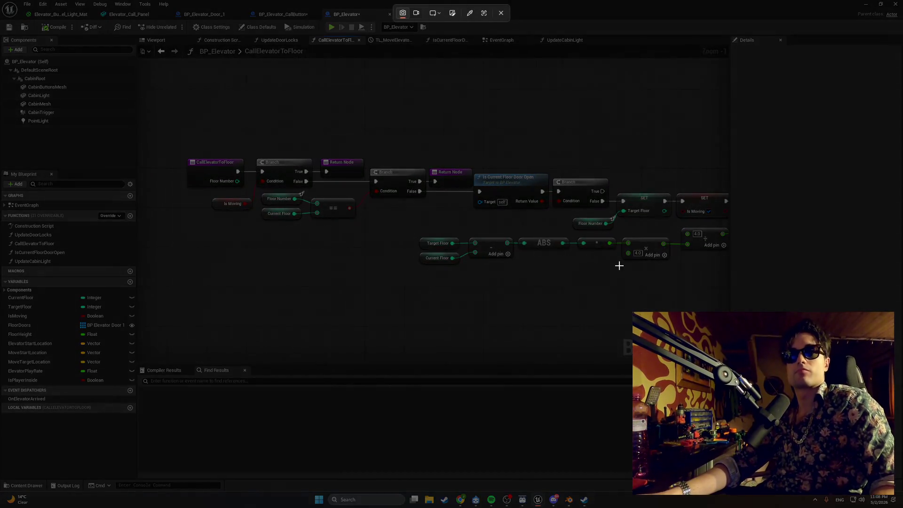
{"action": "mouse_move", "coordinate": [665, 287]}
{"action": "left_mouse_down"}
{"action": "mouse_move", "coordinate": [369, 127]}
{"action": "mouse_move", "coordinate": [166, 102]}
{"action": "left_mouse_up"}
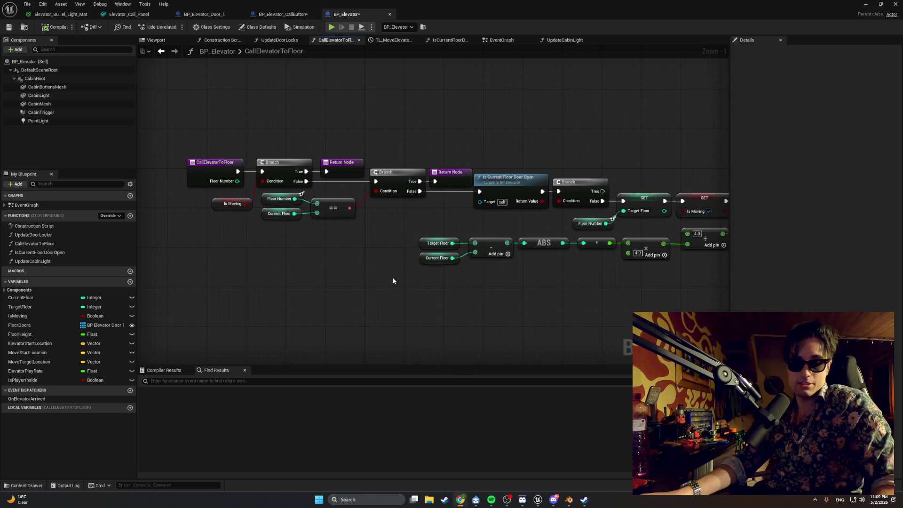
{"action": "key", "text": "super+shift+s"}
{"action": "mouse_move", "coordinate": [181, 101]}
{"action": "left_mouse_down"}
{"action": "mouse_move", "coordinate": [543, 320]}
{"action": "mouse_move", "coordinate": [640, 293]}
{"action": "left_mouse_up"}
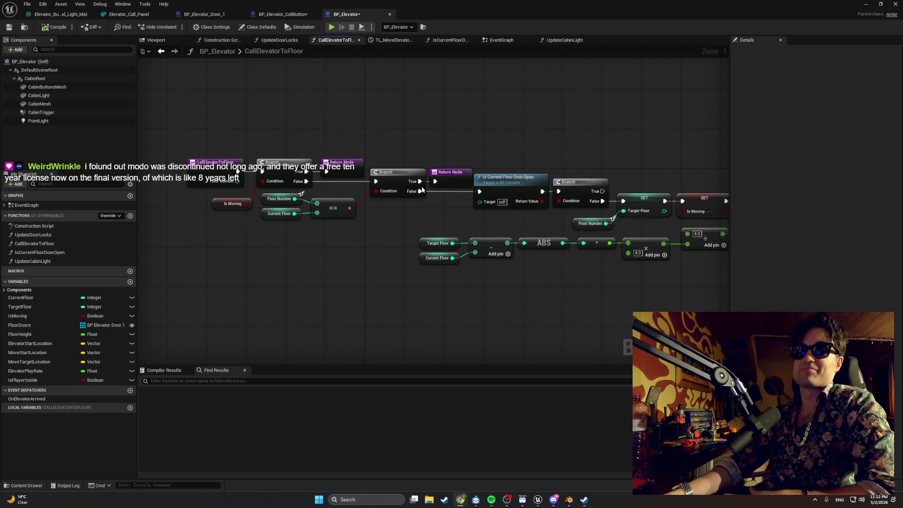
{"action": "left_click_drag", "start_coordinate": [400, 214], "coordinate": [354, 222]}
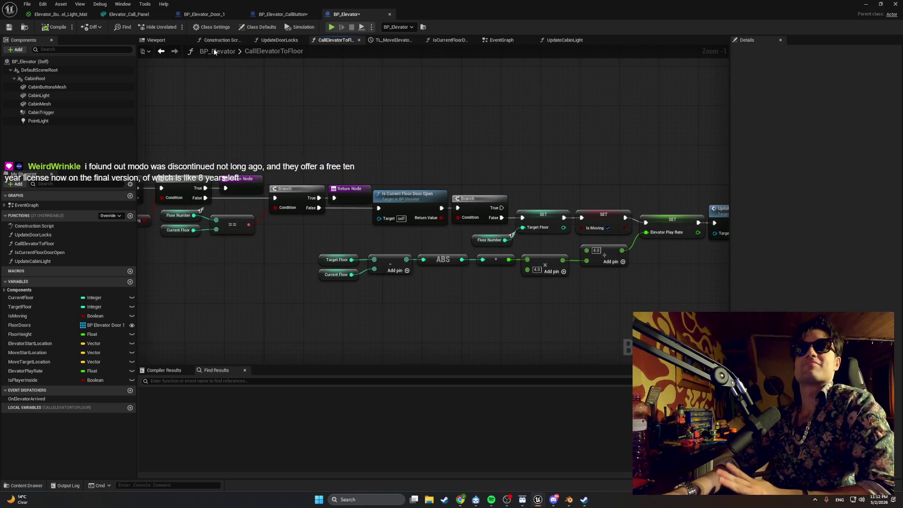
- Open the Content Drawer's MasterItems folder and select BP_Master_ElevatorButton
{"action": "left_click", "coordinate": [24, 485]}
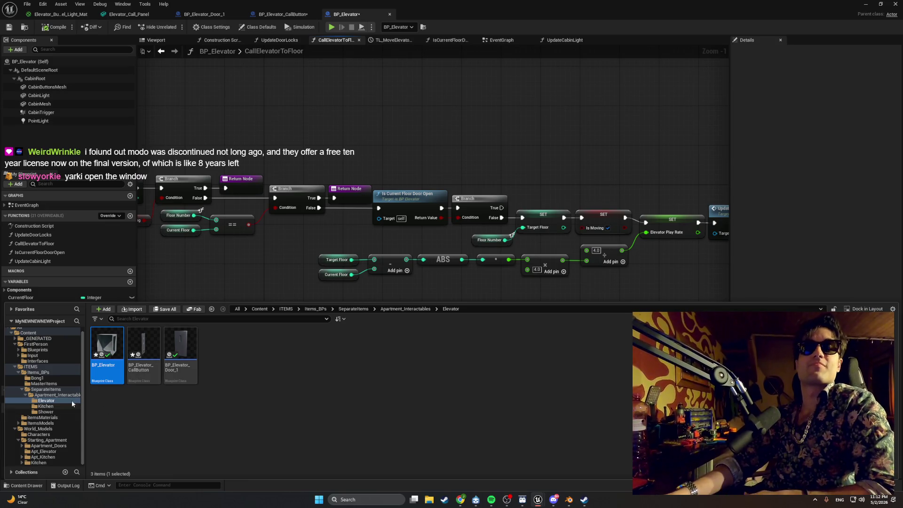
{"action": "left_click", "coordinate": [44, 383]}
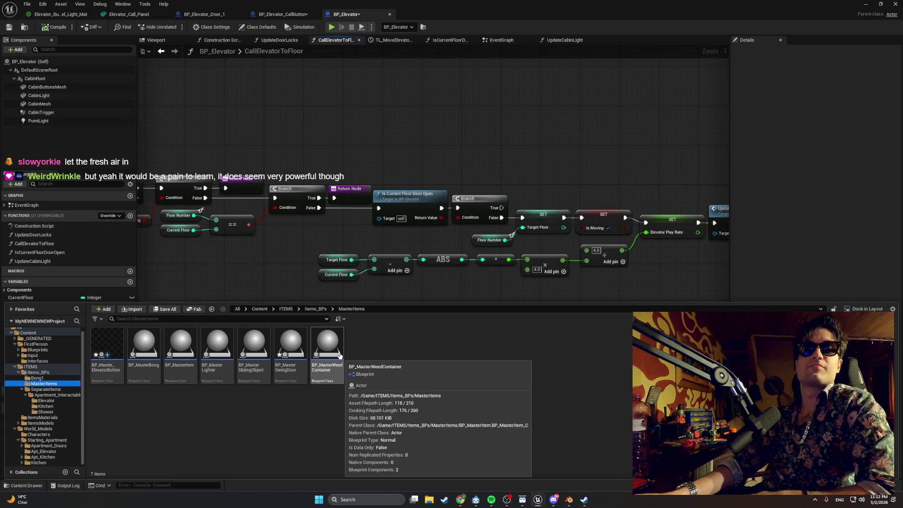
{"action": "left_click", "coordinate": [118, 346]}
{"action": "double_click", "coordinate": [119, 347]}
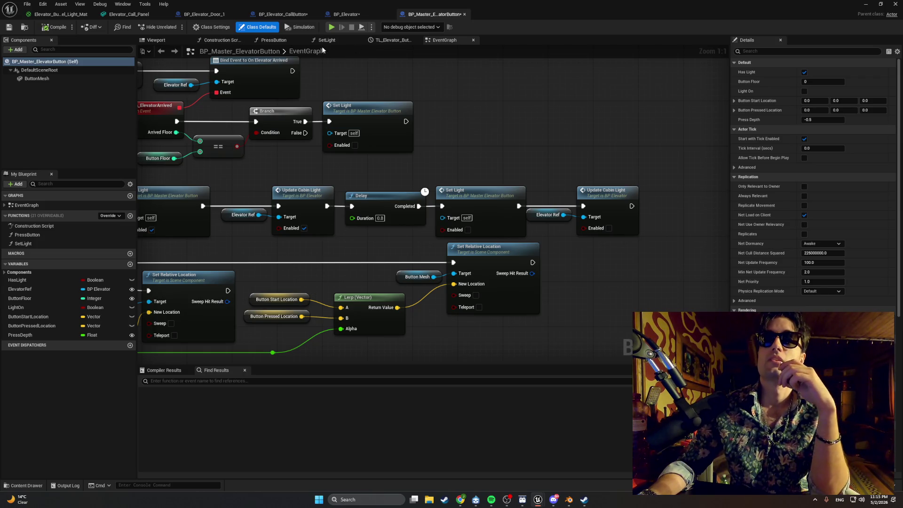
{"action": "left_click", "coordinate": [273, 41]}
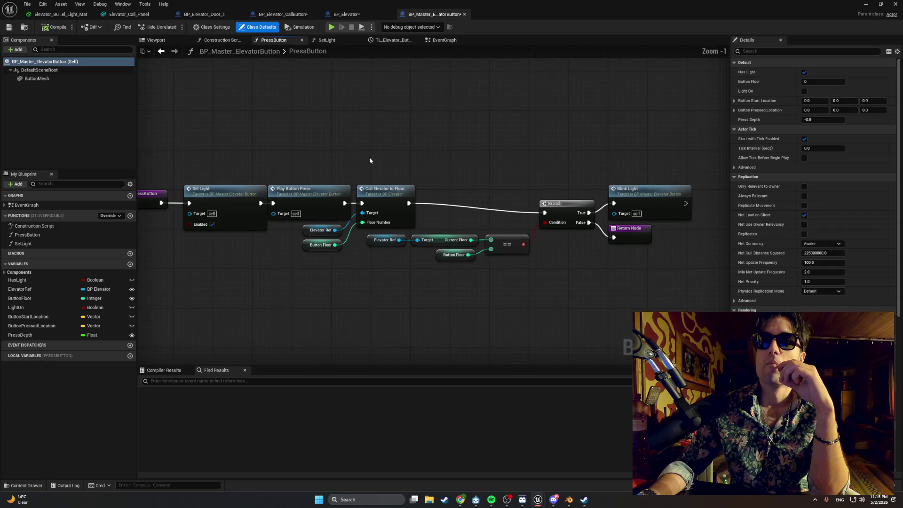
- Pan the PressButton graph to frame its Branch, Blink Light and Return Node
{"action": "left_click_drag", "start_coordinate": [369, 160], "coordinate": [339, 153]}
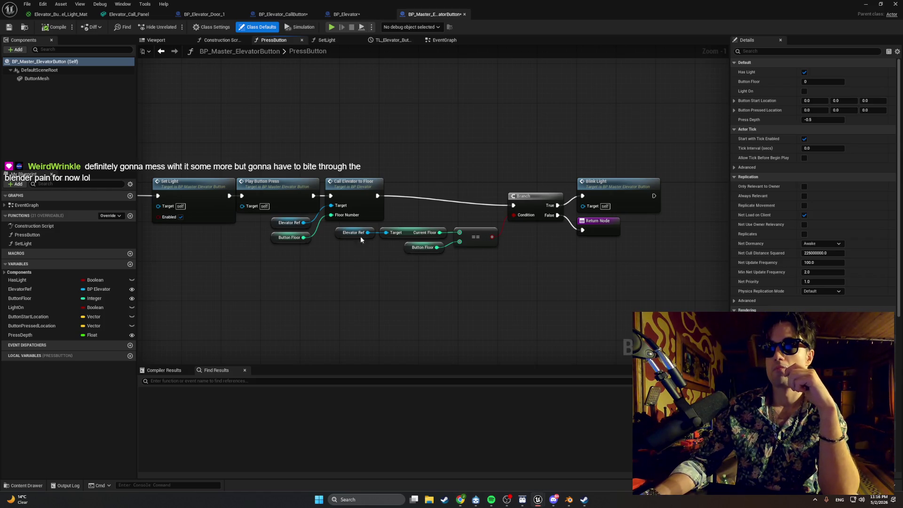
- Tuck the floor comparison nodes under the main chain and pull Branch, Blink Light and Return Node closer
{"action": "mouse_move", "coordinate": [507, 291]}
{"action": "left_mouse_down"}
{"action": "mouse_move", "coordinate": [331, 226]}
{"action": "mouse_move", "coordinate": [311, 256]}
{"action": "mouse_move", "coordinate": [275, 271]}
{"action": "left_mouse_up"}
{"action": "left_click_drag", "start_coordinate": [655, 243], "coordinate": [520, 174]}
{"action": "mouse_move", "coordinate": [608, 187]}
{"action": "left_mouse_down"}
{"action": "mouse_move", "coordinate": [490, 177]}
{"action": "mouse_move", "coordinate": [505, 177]}
{"action": "left_mouse_up"}
{"action": "left_click_drag", "start_coordinate": [431, 321], "coordinate": [282, 268]}
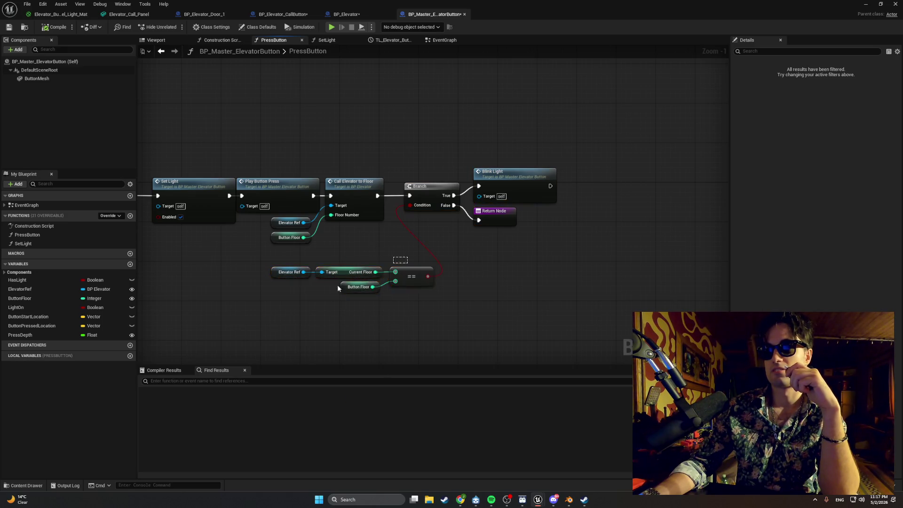
{"action": "mouse_move", "coordinate": [415, 274]}
{"action": "left_mouse_down"}
{"action": "mouse_move", "coordinate": [346, 249]}
{"action": "mouse_move", "coordinate": [351, 259]}
{"action": "left_mouse_up"}
{"action": "left_click", "coordinate": [340, 232]}
{"action": "left_click_drag", "start_coordinate": [370, 295], "coordinate": [197, 245]}
{"action": "left_click_drag", "start_coordinate": [350, 256], "coordinate": [369, 255]}
{"action": "left_click", "coordinate": [144, 92]}
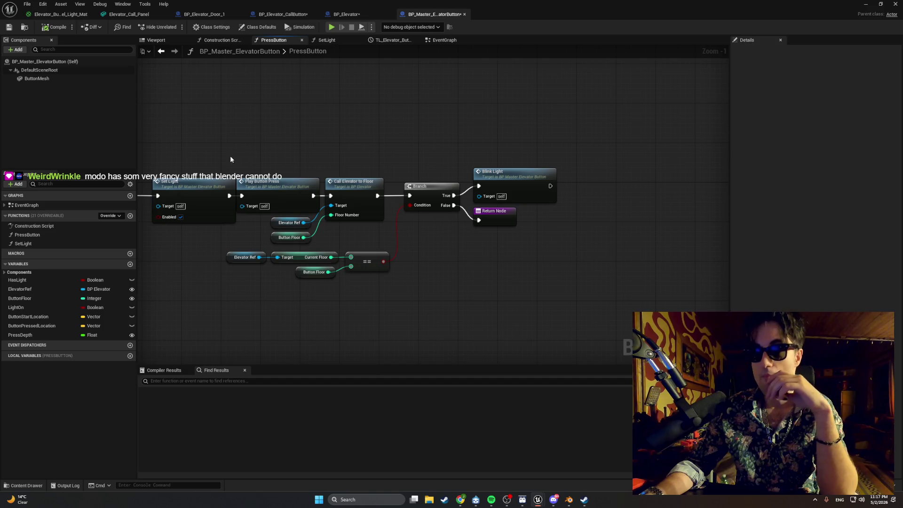
- Align the PressButton entry node with Blink Light and Return Node, then save BP_Master_ElevatorButton
{"action": "left_click_drag", "start_coordinate": [227, 159], "coordinate": [270, 159]}
{"action": "left_click_drag", "start_coordinate": [222, 175], "coordinate": [244, 176]}
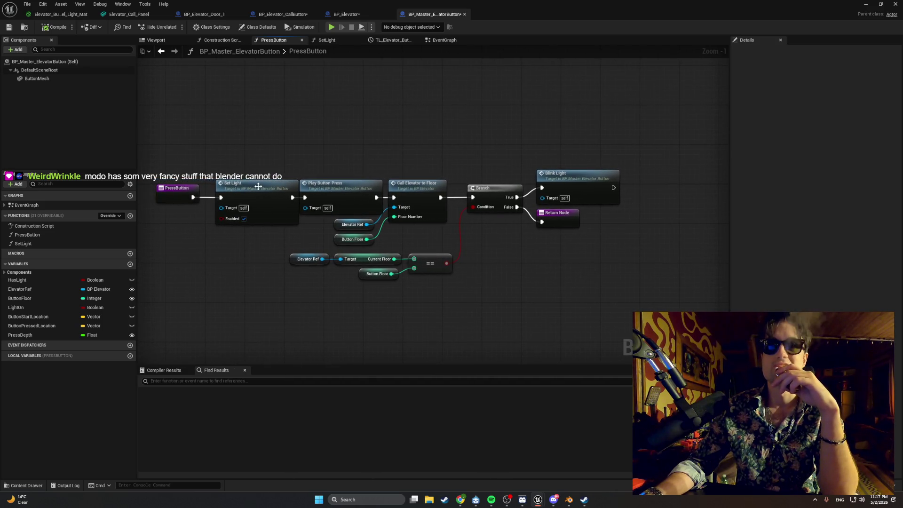
{"action": "left_click", "coordinate": [254, 185]}
{"action": "left_click", "coordinate": [275, 158]}
{"action": "left_click_drag", "start_coordinate": [166, 185], "coordinate": [170, 185]}
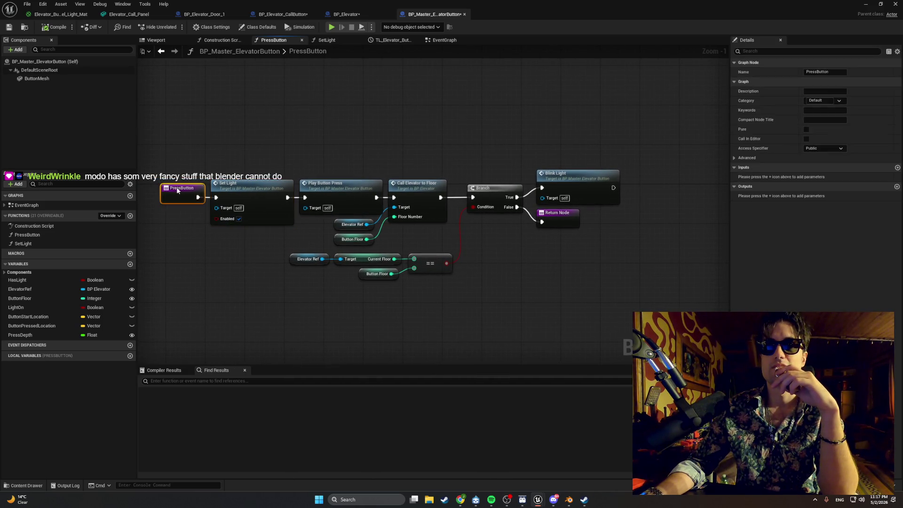
{"action": "left_click", "coordinate": [244, 157]}
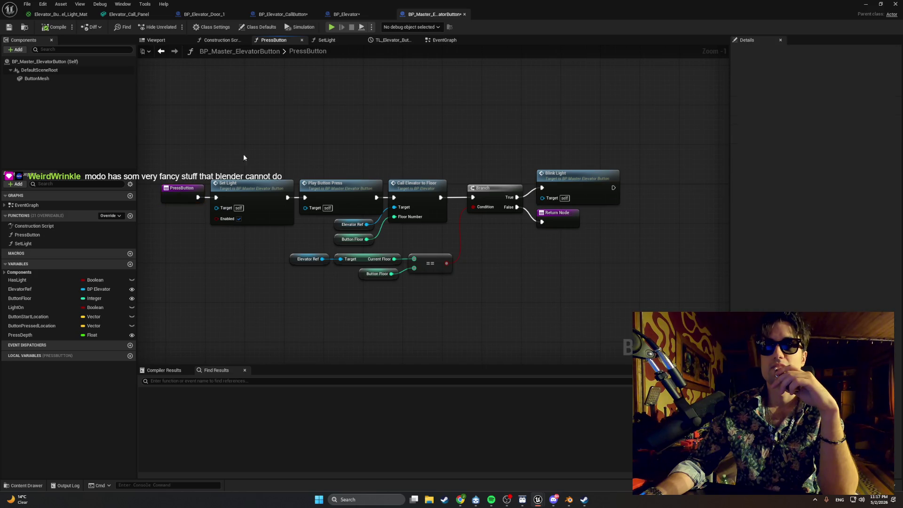
{"action": "left_click", "coordinate": [565, 222]}
{"action": "left_click", "coordinate": [554, 177], "text": "shift"}
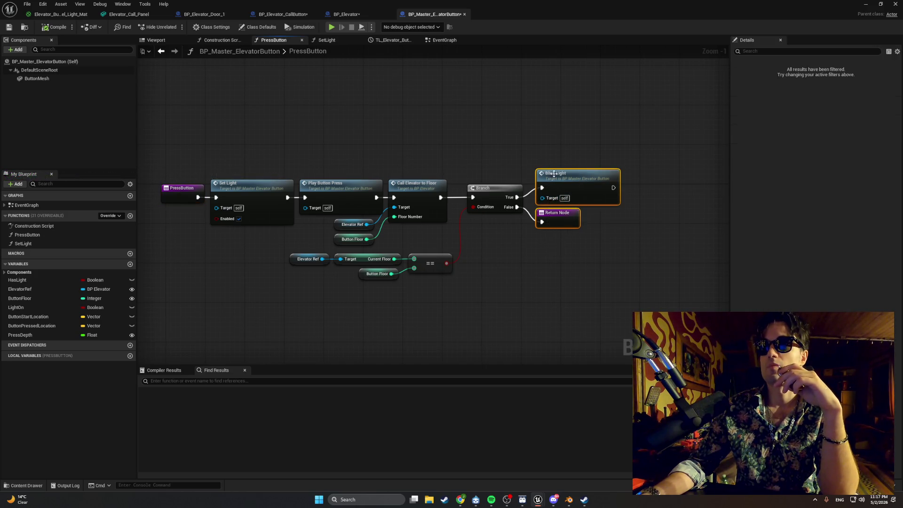
{"action": "left_click_drag", "start_coordinate": [554, 177], "coordinate": [554, 186]}
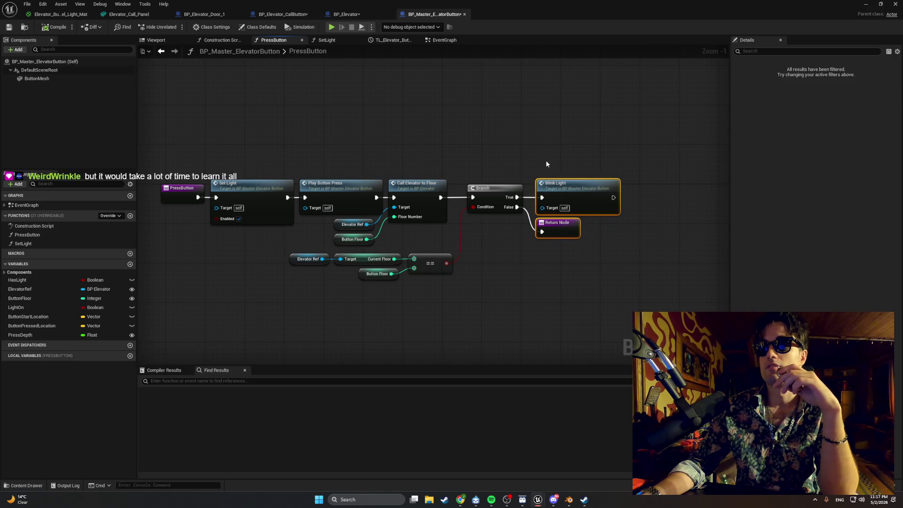
{"action": "left_click", "coordinate": [544, 165]}
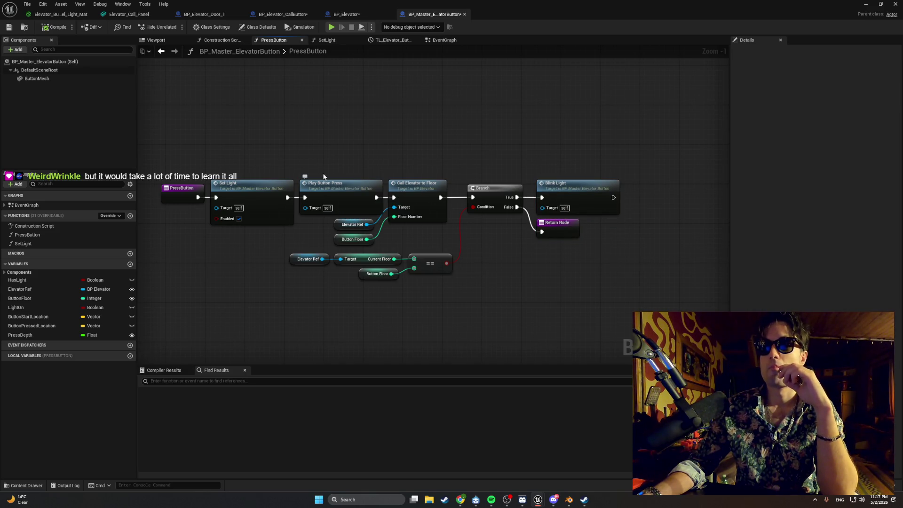
{"action": "left_click", "coordinate": [9, 27]}
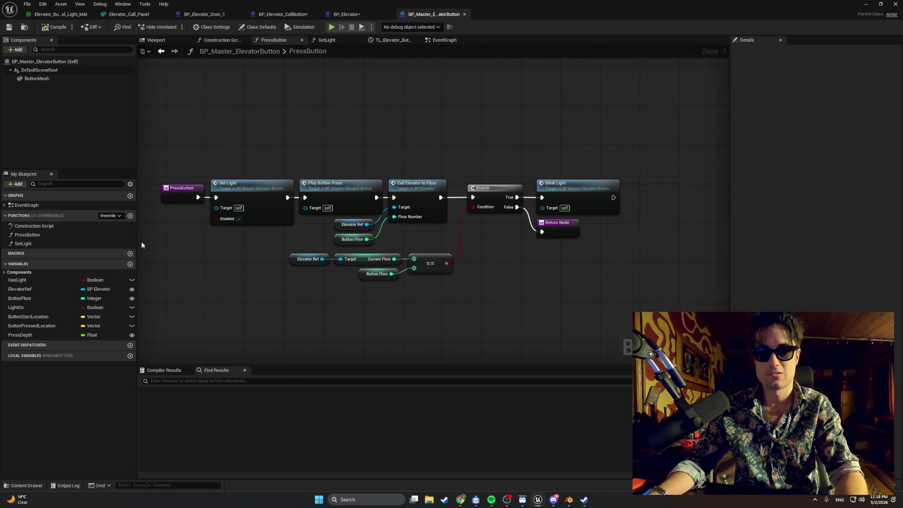
{"action": "key", "text": "super+shift+s"}
{"action": "left_click_drag", "start_coordinate": [644, 322], "coordinate": [164, 132]}
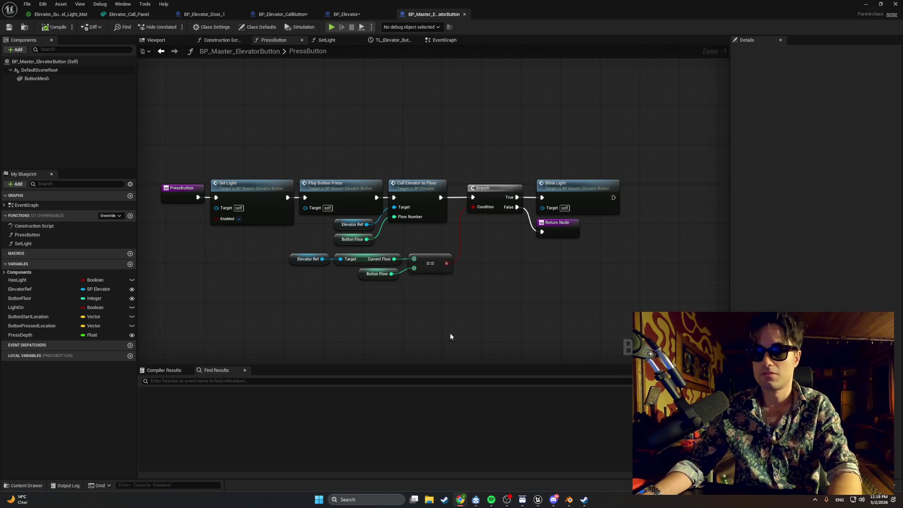
- Move the Branch and comparison nodes near Set Light and break their old exec wires
{"action": "mouse_move", "coordinate": [487, 166]}
{"action": "left_mouse_down"}
{"action": "mouse_move", "coordinate": [441, 296]}
{"action": "mouse_move", "coordinate": [449, 300]}
{"action": "left_mouse_up"}
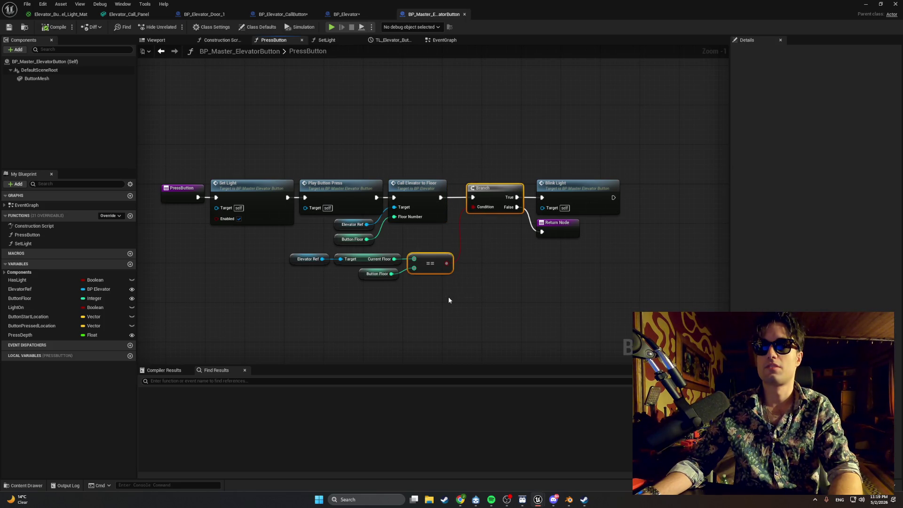
{"action": "left_click", "coordinate": [372, 274], "text": "ctrl"}
{"action": "left_click", "coordinate": [350, 259], "text": "ctrl"}
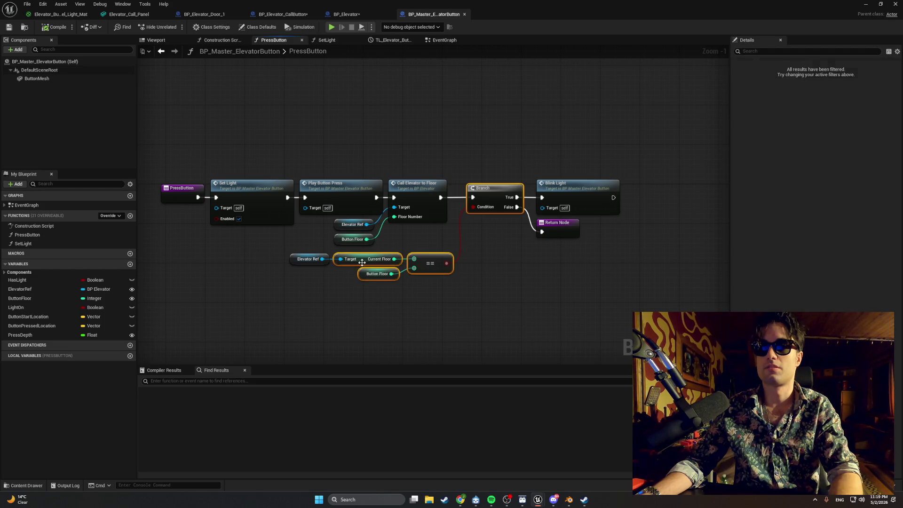
{"action": "left_click", "coordinate": [290, 258], "text": "ctrl"}
{"action": "left_click_drag", "start_coordinate": [272, 261], "coordinate": [314, 264]}
{"action": "mouse_move", "coordinate": [531, 188]}
{"action": "left_mouse_down"}
{"action": "mouse_move", "coordinate": [279, 193]}
{"action": "mouse_move", "coordinate": [298, 268]}
{"action": "left_mouse_up"}
{"action": "left_click", "coordinate": [345, 249]}
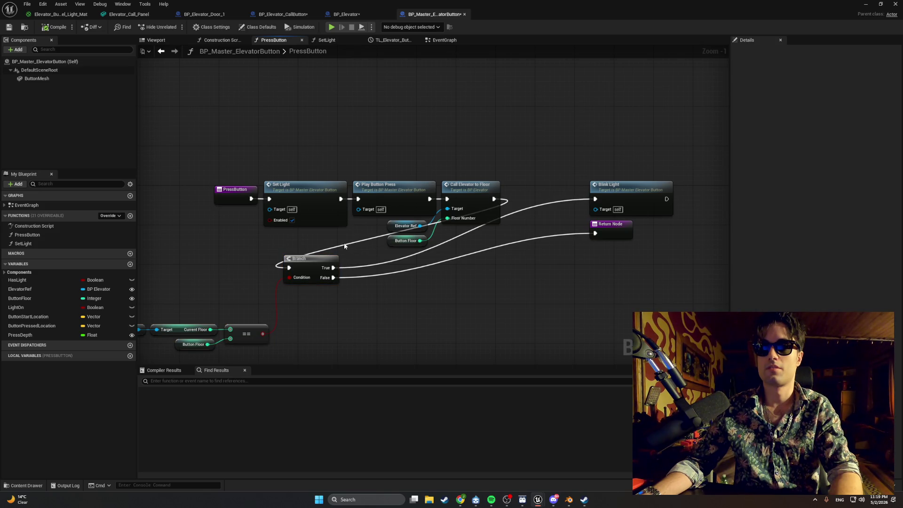
{"action": "left_click", "coordinate": [345, 246], "text": "alt"}
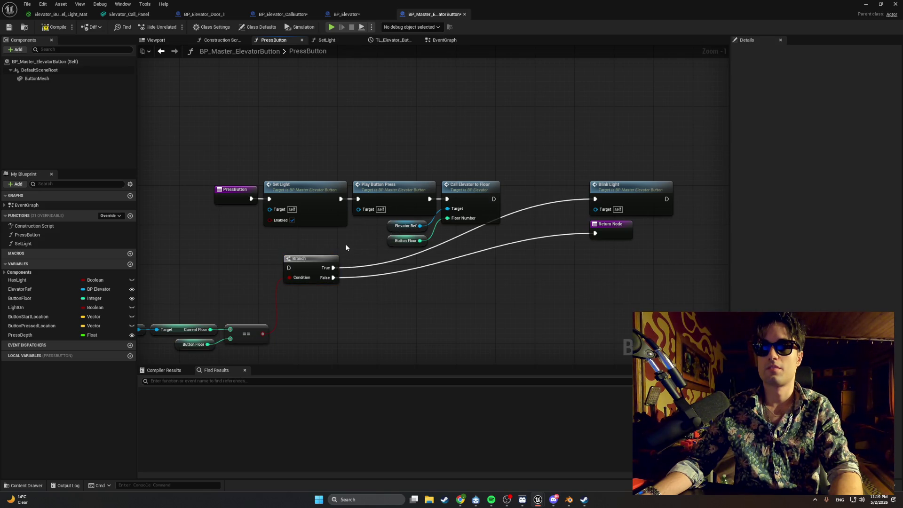
{"action": "left_click", "coordinate": [353, 268], "text": "alt"}
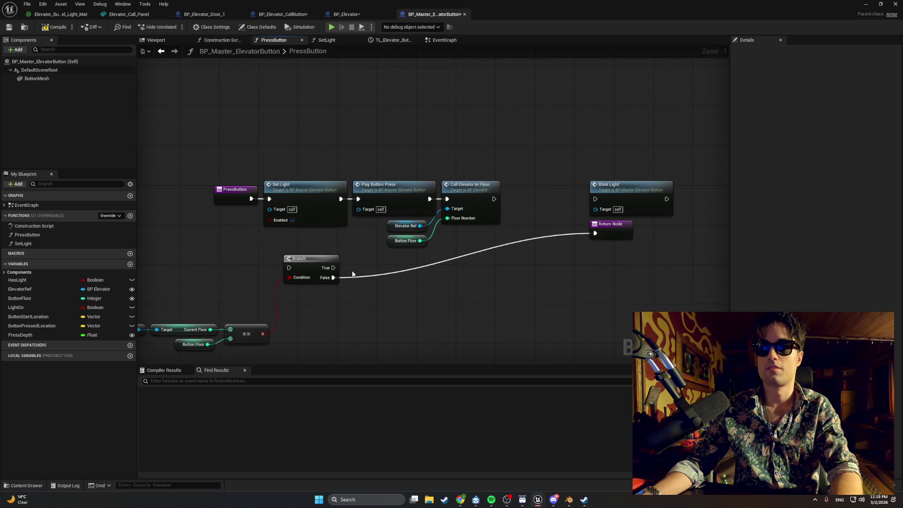
{"action": "left_click", "coordinate": [353, 280], "text": "alt"}
{"action": "mouse_move", "coordinate": [288, 258]}
{"action": "left_mouse_down"}
{"action": "mouse_move", "coordinate": [284, 250]}
{"action": "mouse_move", "coordinate": [322, 252]}
{"action": "left_mouse_up"}
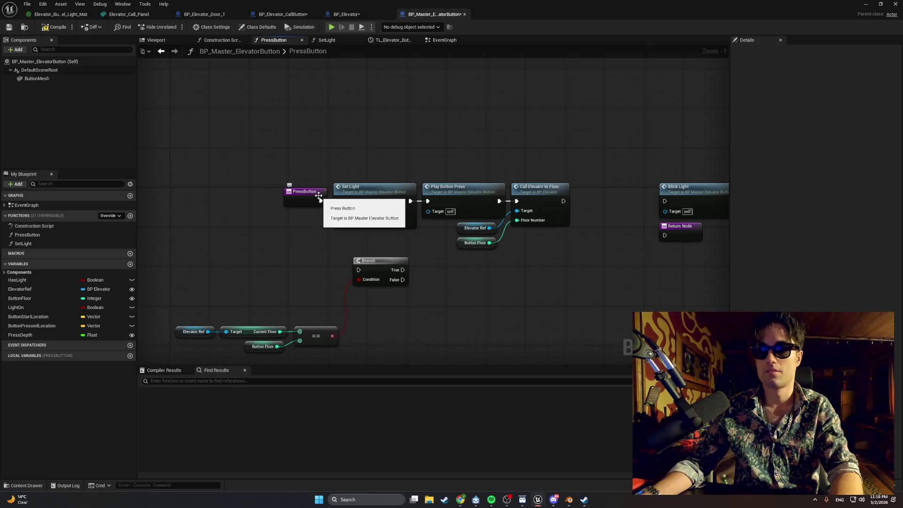
- Place the Branch right after PressButton, wiring False to Return Node and Call Elevator to Floor to Blink Light
{"action": "left_click_drag", "start_coordinate": [319, 197], "coordinate": [228, 196]}
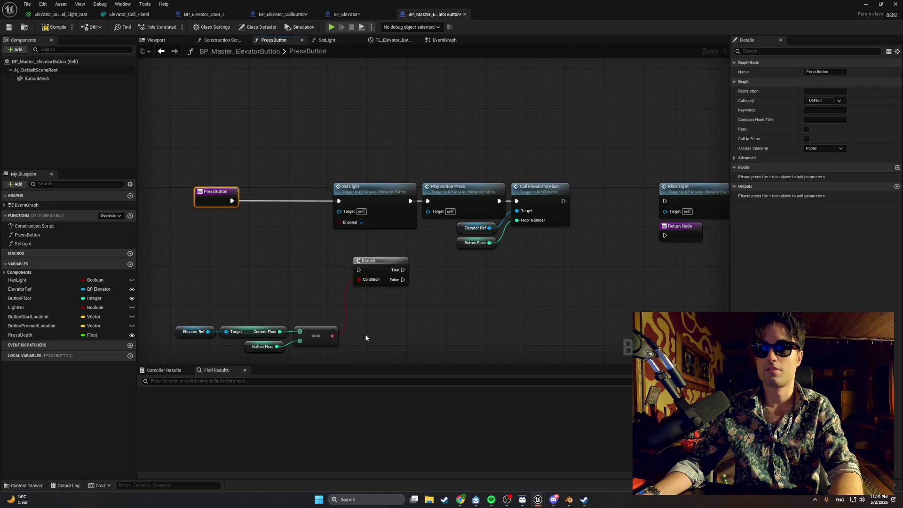
{"action": "left_click_drag", "start_coordinate": [365, 338], "coordinate": [190, 258]}
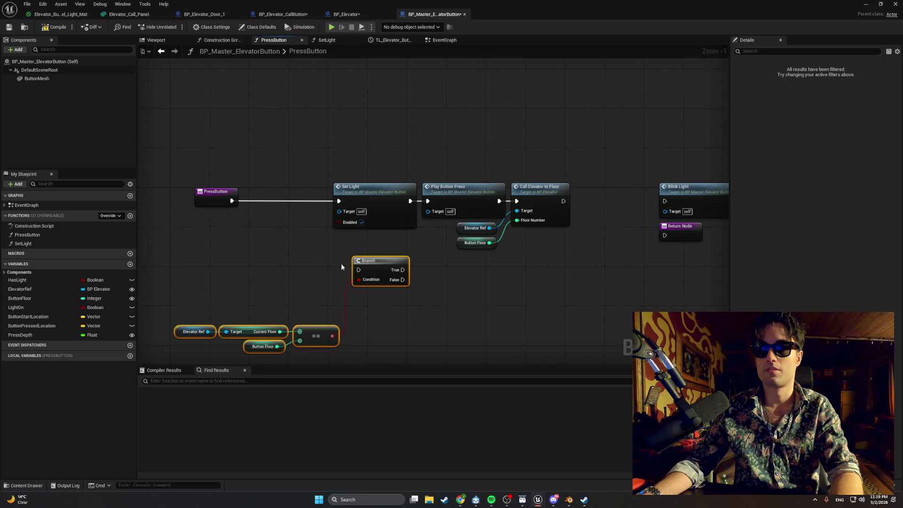
{"action": "mouse_move", "coordinate": [355, 268]}
{"action": "left_mouse_down"}
{"action": "mouse_move", "coordinate": [329, 238]}
{"action": "mouse_move", "coordinate": [262, 199]}
{"action": "mouse_move", "coordinate": [339, 201]}
{"action": "left_mouse_up"}
{"action": "left_click", "coordinate": [244, 203]}
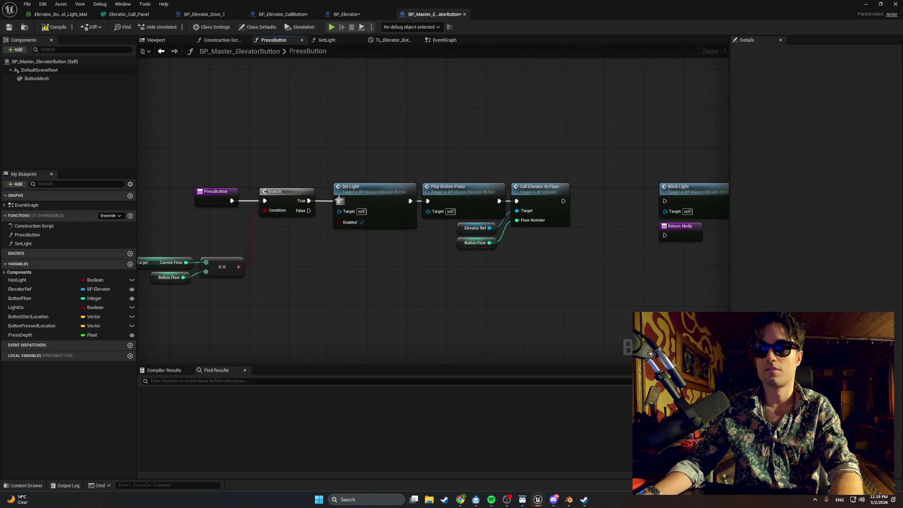
{"action": "left_click_drag", "start_coordinate": [560, 201], "coordinate": [664, 201]}
{"action": "mouse_move", "coordinate": [663, 234]}
{"action": "left_mouse_down"}
{"action": "mouse_move", "coordinate": [333, 221]}
{"action": "mouse_move", "coordinate": [346, 245]}
{"action": "left_mouse_up"}
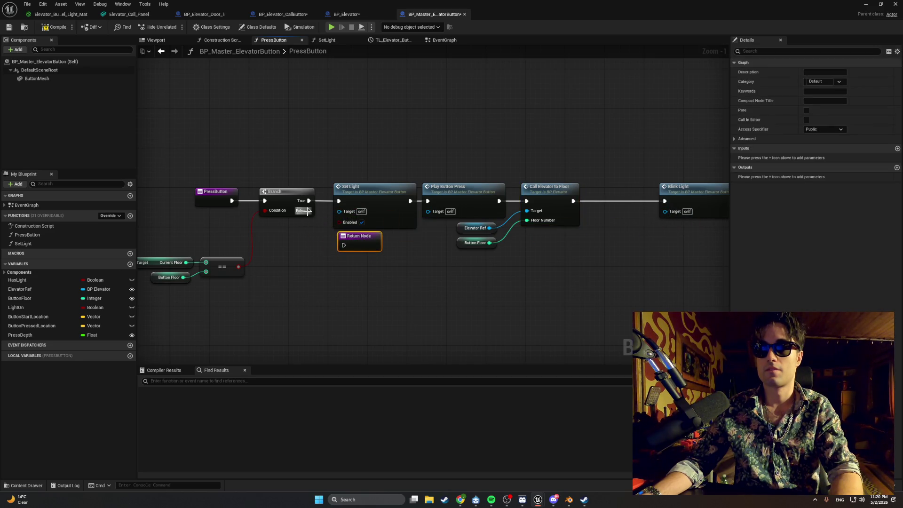
{"action": "mouse_move", "coordinate": [309, 210]}
{"action": "left_mouse_down"}
{"action": "mouse_move", "coordinate": [352, 249]}
{"action": "mouse_move", "coordinate": [344, 244]}
{"action": "left_mouse_up"}
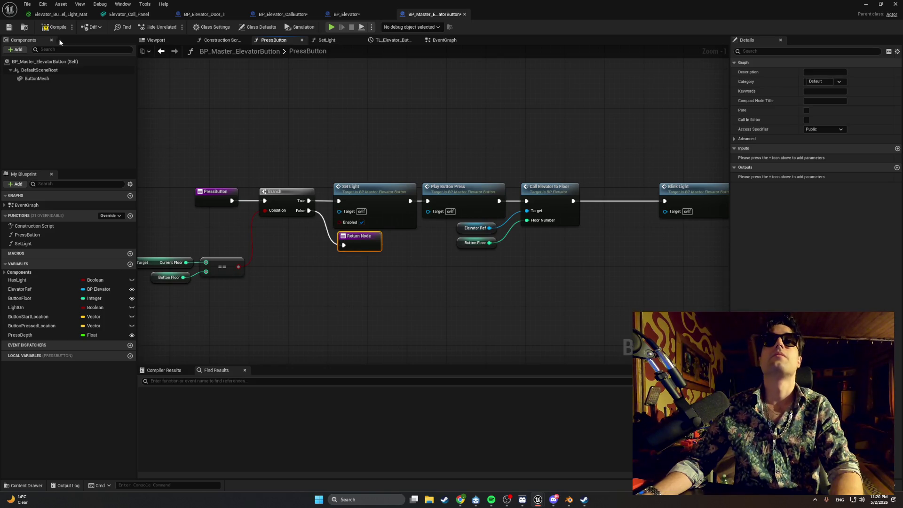
{"action": "left_click_drag", "start_coordinate": [672, 196], "coordinate": [598, 196]}
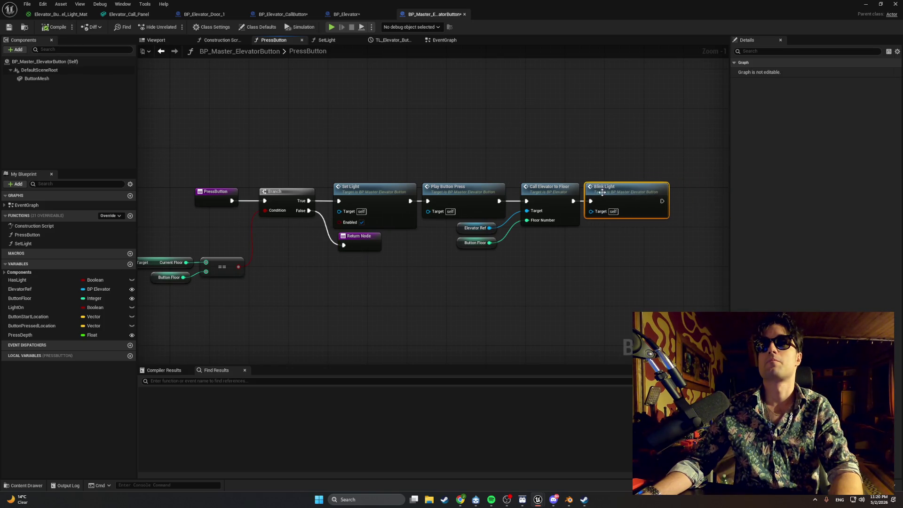
{"action": "left_click", "coordinate": [865, 4]}
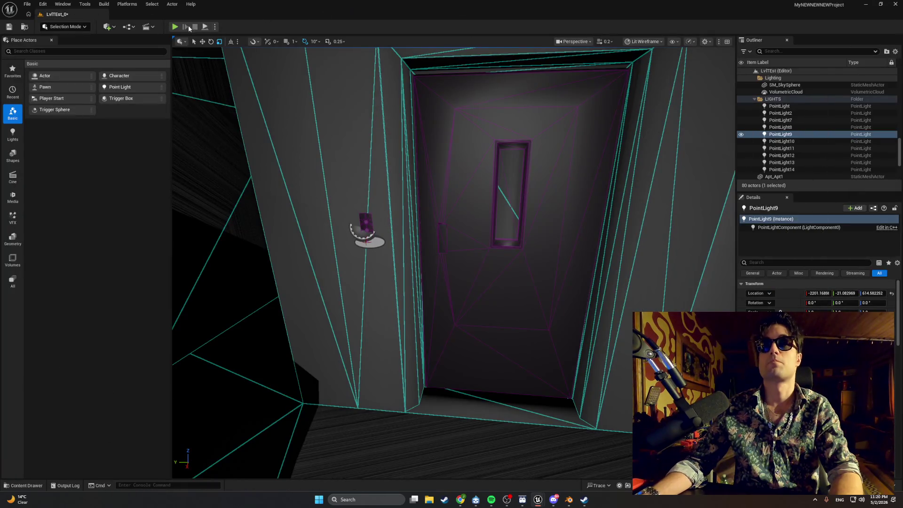
- Play-test walking to the elevator panel, stop the session, and return to BP_Master_ElevatorButton
{"action": "left_click", "coordinate": [174, 27]}
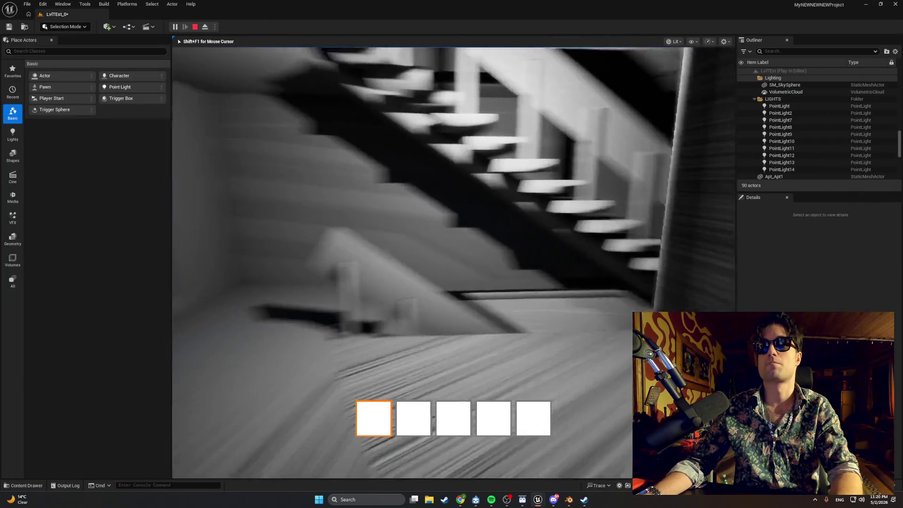
{"action": "key", "text": "w"}
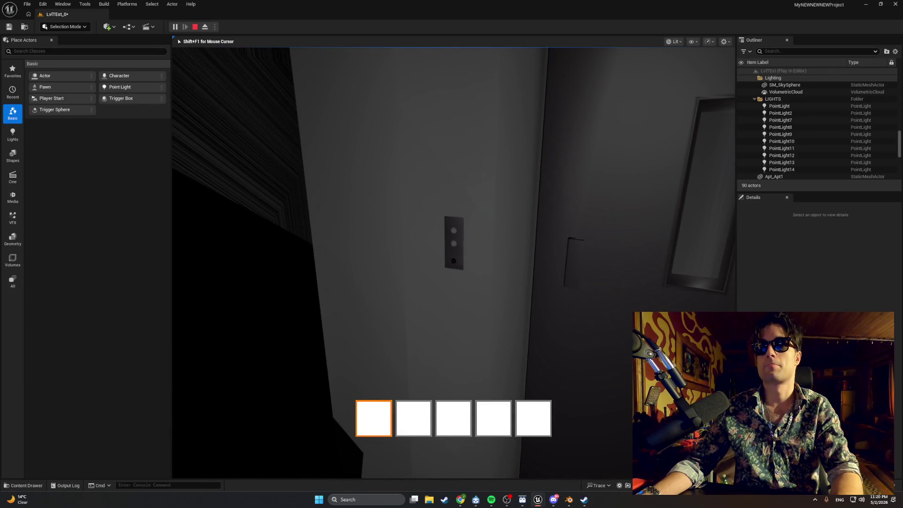
{"action": "key", "text": "shift+F1"}
{"action": "key", "text": "Escape"}
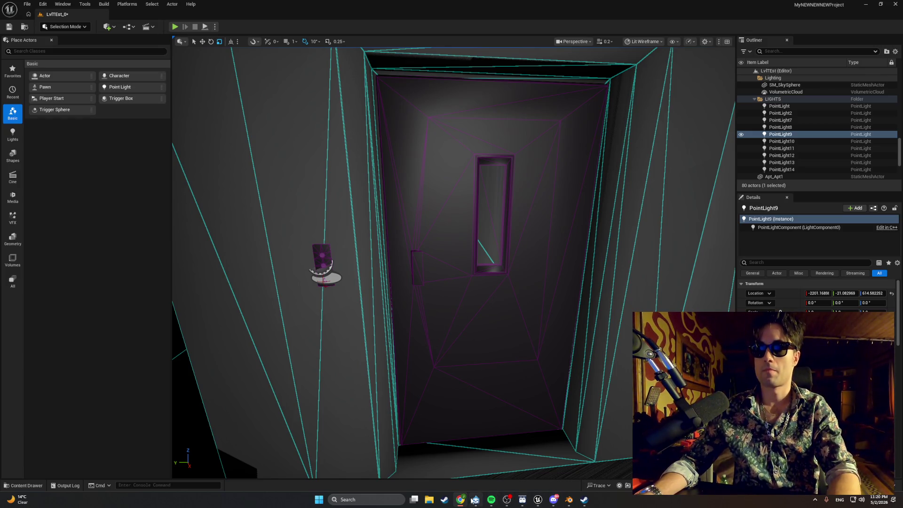
{"action": "mouse_move", "coordinate": [538, 500]}
{"action": "left_click", "coordinate": [563, 475]}
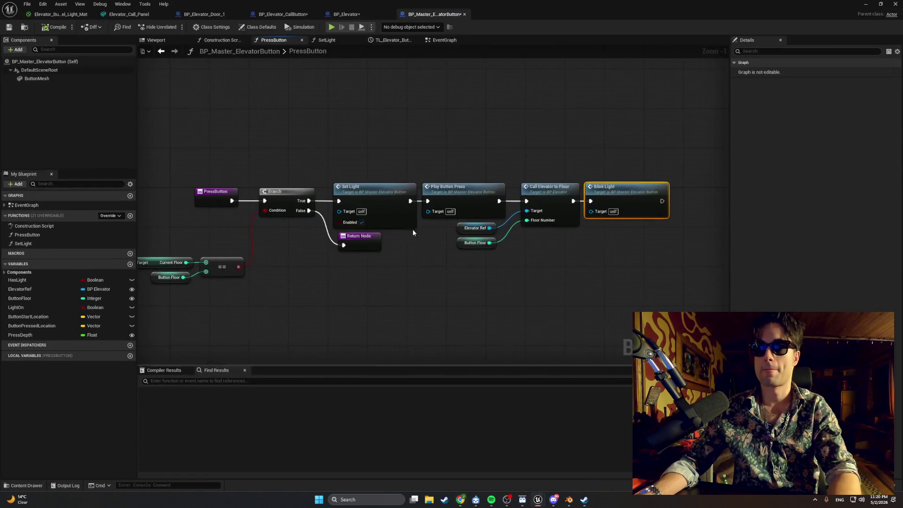
- Undo four edits with Ctrl+Z so the Branch follows Call Elevator to Floor again
{"action": "left_click_drag", "start_coordinate": [219, 228], "coordinate": [260, 216]}
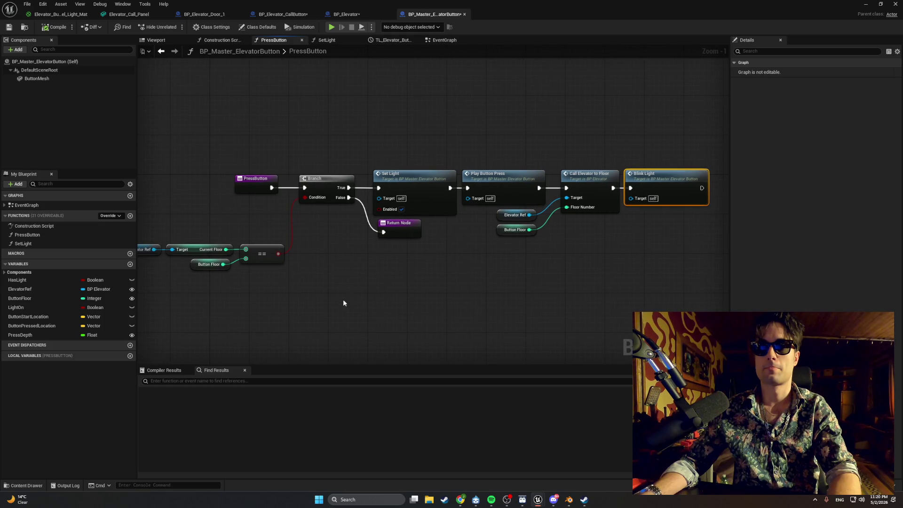
{"action": "mouse_move", "coordinate": [326, 303]}
{"action": "left_mouse_down"}
{"action": "mouse_move", "coordinate": [342, 300]}
{"action": "mouse_move", "coordinate": [312, 244]}
{"action": "mouse_move", "coordinate": [301, 244]}
{"action": "left_mouse_up"}
{"action": "key", "text": "ctrl+z"}
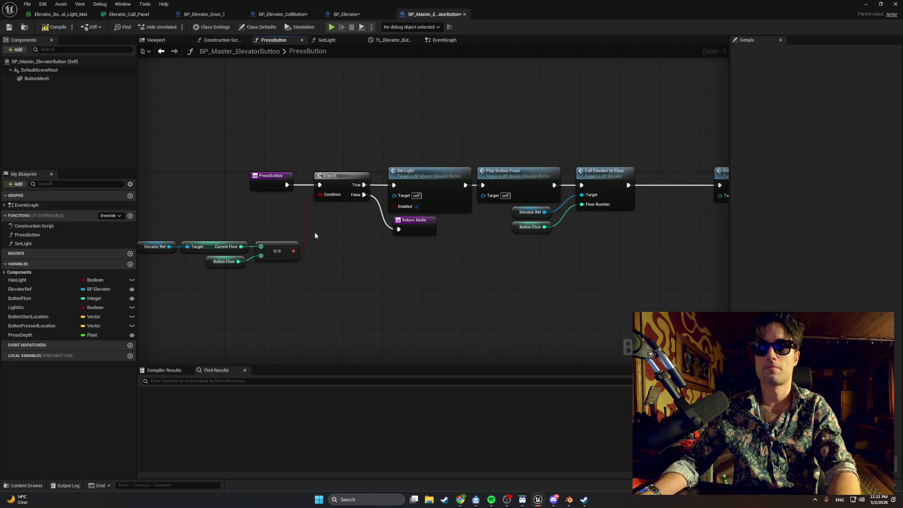
{"action": "key", "text": "ctrl+z"}
{"action": "key", "text": "ctrl+z"}
{"action": "key", "text": "ctrl+z"}
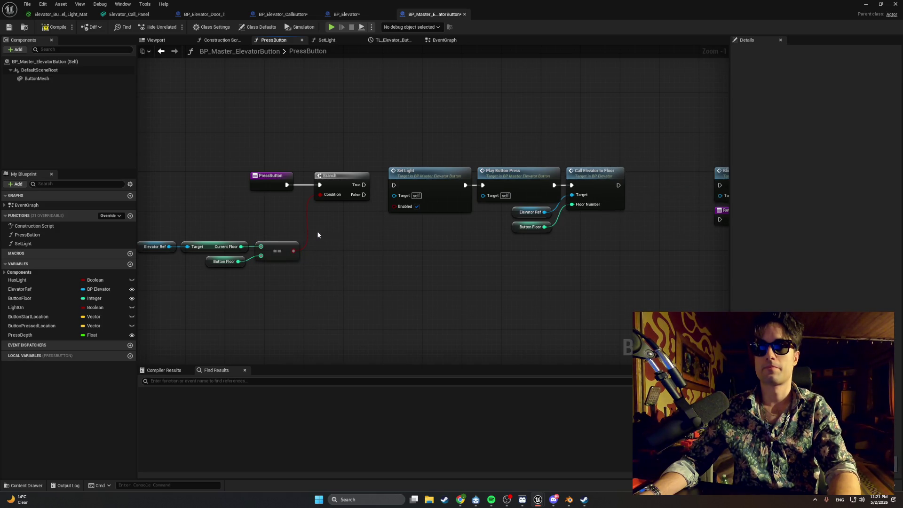
{"action": "key", "text": "ctrl+z"}
{"action": "key", "text": "ctrl+z"}
{"action": "key", "text": "ctrl+z"}
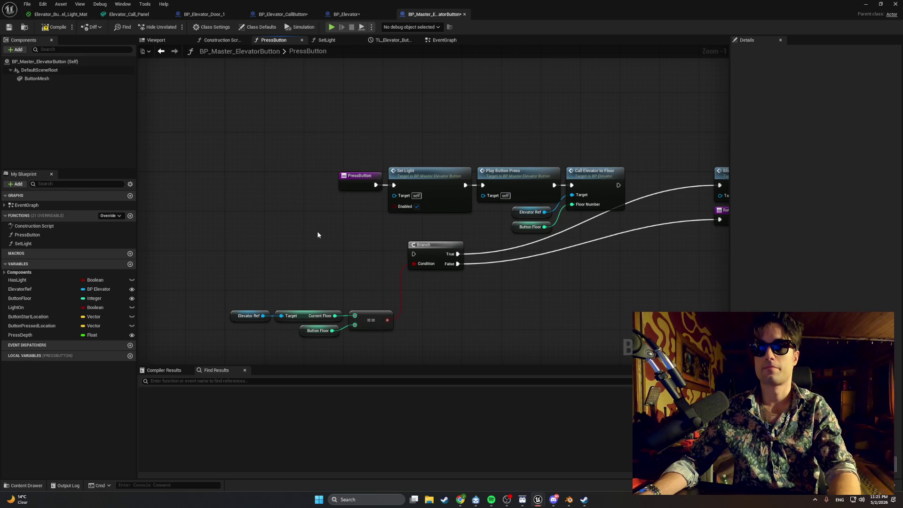
{"action": "key", "text": "ctrl+z"}
{"action": "key", "text": "ctrl+z"}
{"action": "left_click_drag", "start_coordinate": [317, 230], "coordinate": [268, 225]}
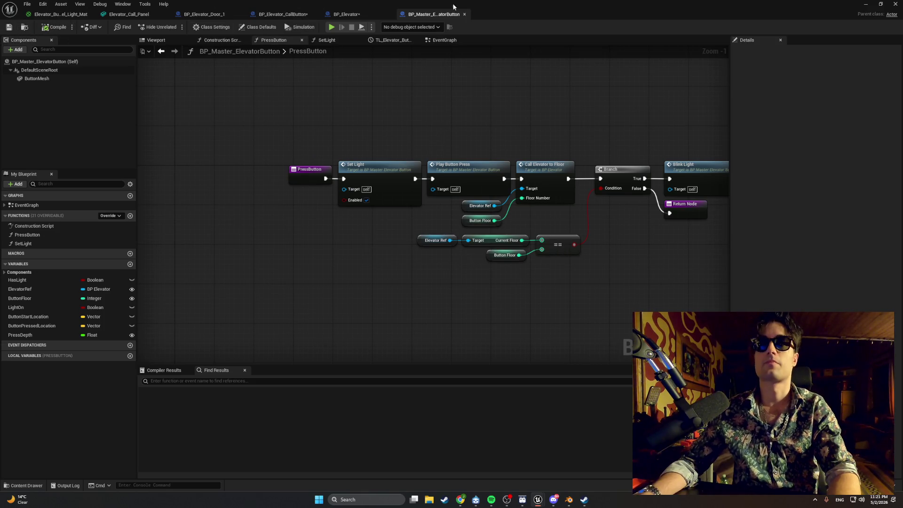
{"action": "left_click", "coordinate": [866, 4]}
- Play-test pressing E at the elevator panel so the top button lights red, then stop
{"action": "left_click", "coordinate": [176, 27]}
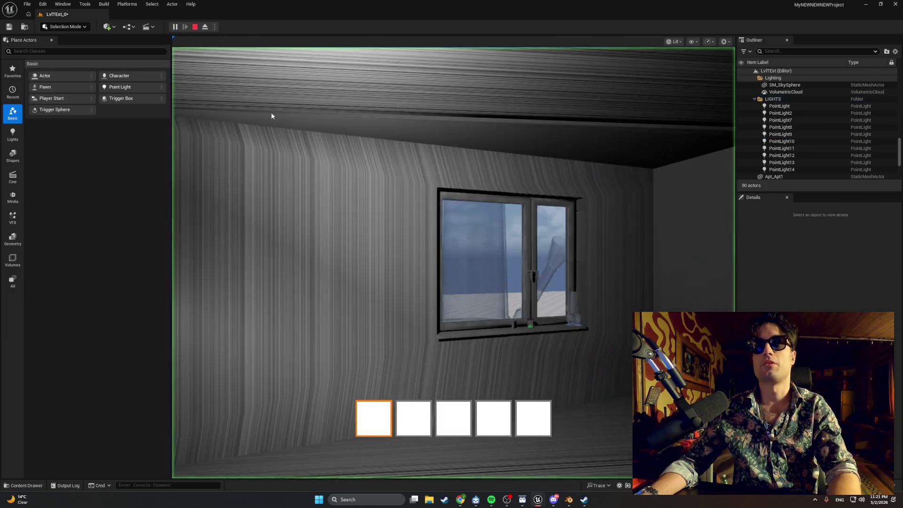
{"action": "left_click", "coordinate": [271, 116]}
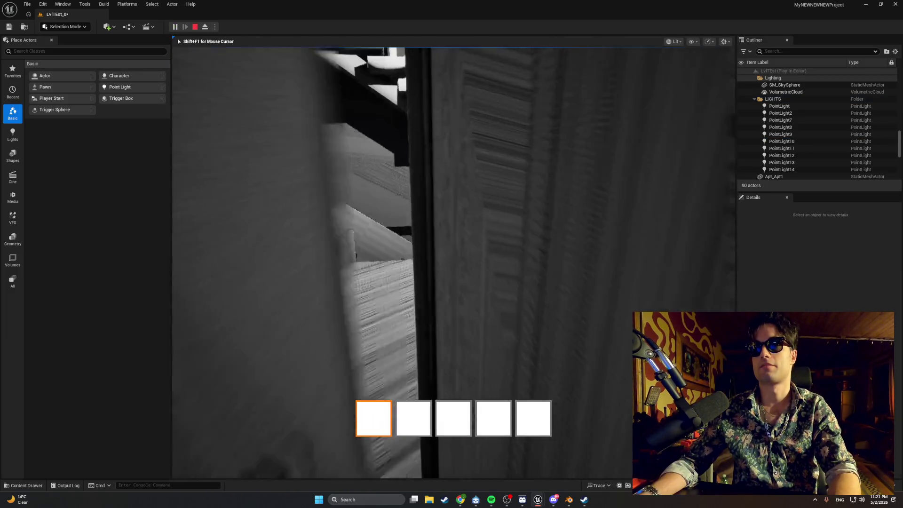
{"action": "key", "text": "w"}
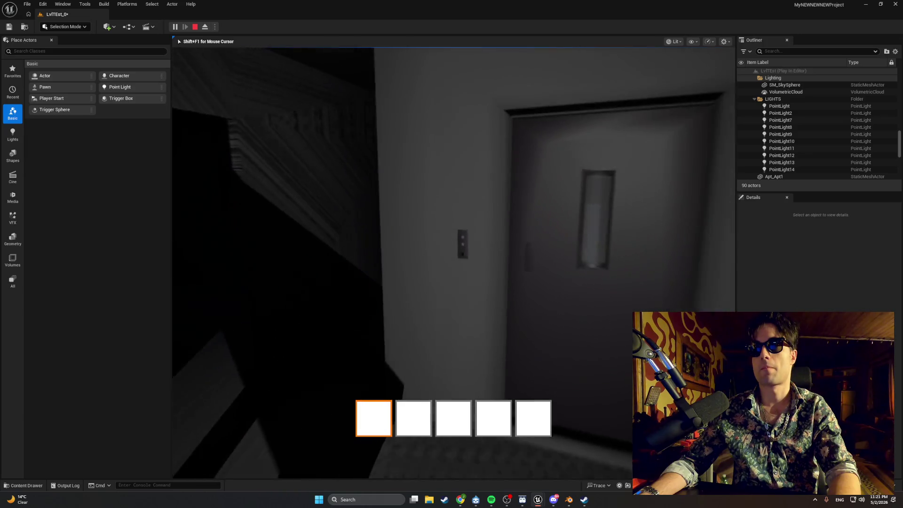
{"action": "key", "text": "e"}
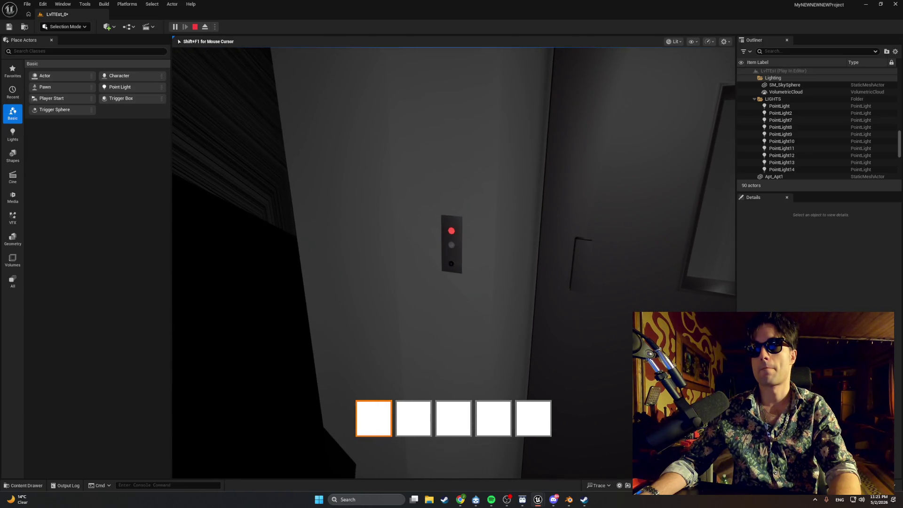
{"action": "key", "text": "s"}
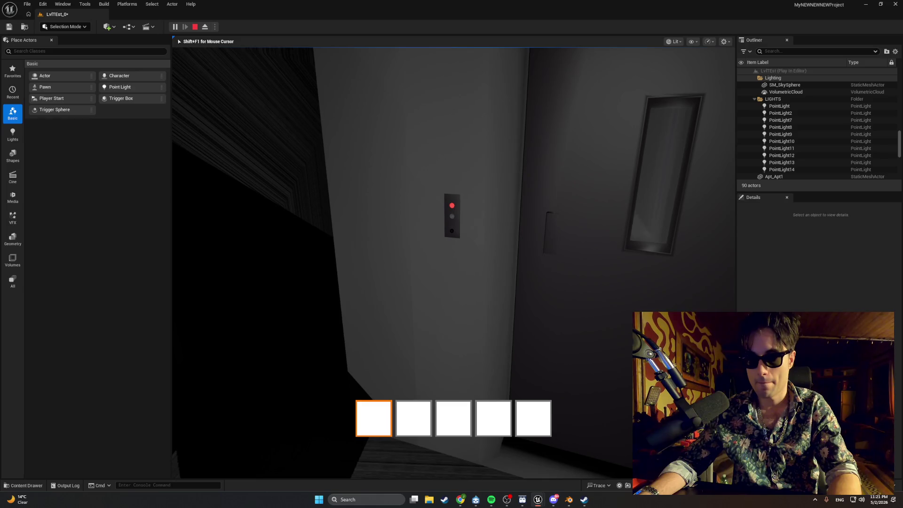
{"action": "key", "text": "Escape"}
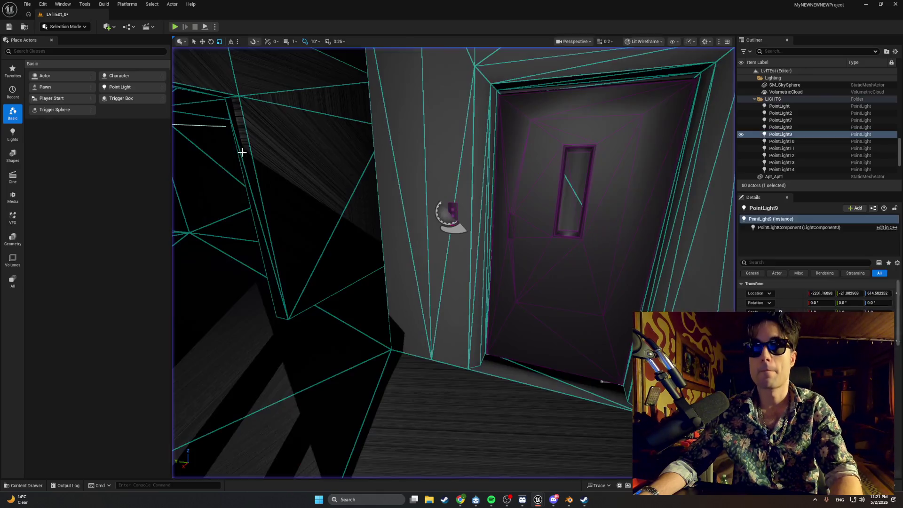
{"action": "mouse_move", "coordinate": [535, 502]}
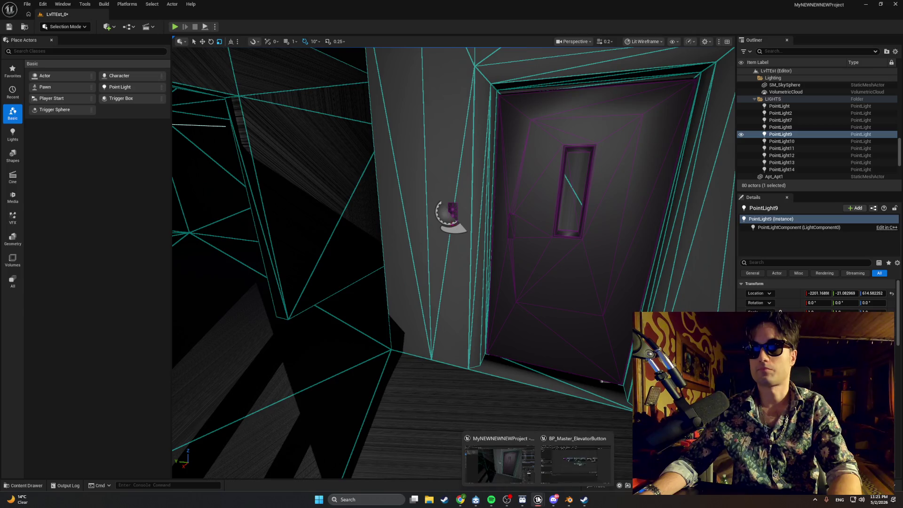
{"action": "left_click", "coordinate": [555, 470]}
- Shift the Call Elevator, Branch, Blink Light and Return nodes, with the Elevator Ref and Button Floor getters, further right
{"action": "mouse_move", "coordinate": [274, 271]}
{"action": "left_mouse_down"}
{"action": "mouse_move", "coordinate": [246, 268]}
{"action": "mouse_move", "coordinate": [249, 288]}
{"action": "left_mouse_up"}
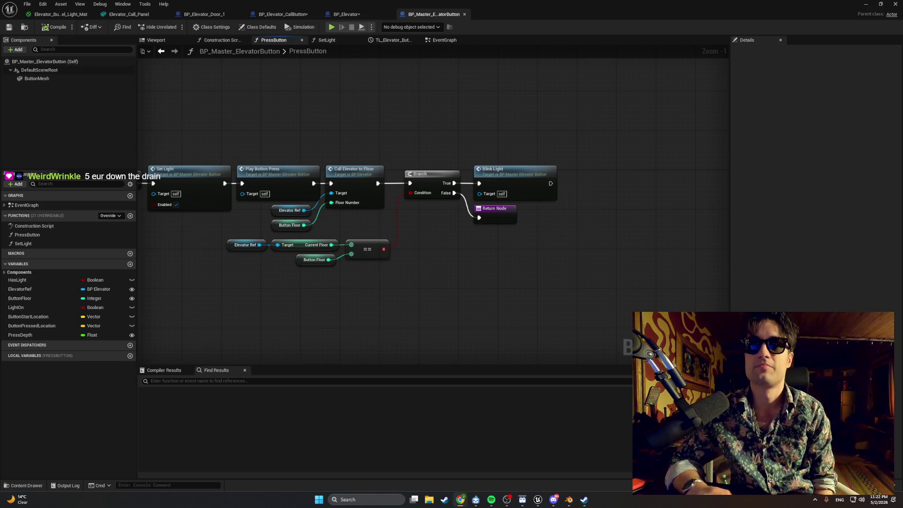
{"action": "mouse_move", "coordinate": [576, 130]}
{"action": "left_mouse_down"}
{"action": "mouse_move", "coordinate": [356, 253]}
{"action": "mouse_move", "coordinate": [343, 284]}
{"action": "mouse_move", "coordinate": [322, 292]}
{"action": "left_mouse_up"}
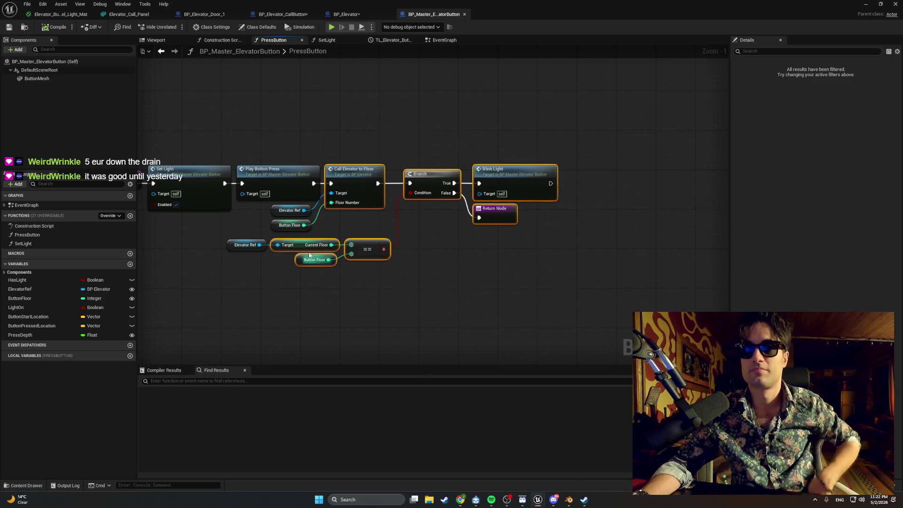
{"action": "mouse_move", "coordinate": [256, 227]}
{"action": "left_mouse_down"}
{"action": "mouse_move", "coordinate": [290, 215]}
{"action": "mouse_move", "coordinate": [360, 218]}
{"action": "left_mouse_up"}
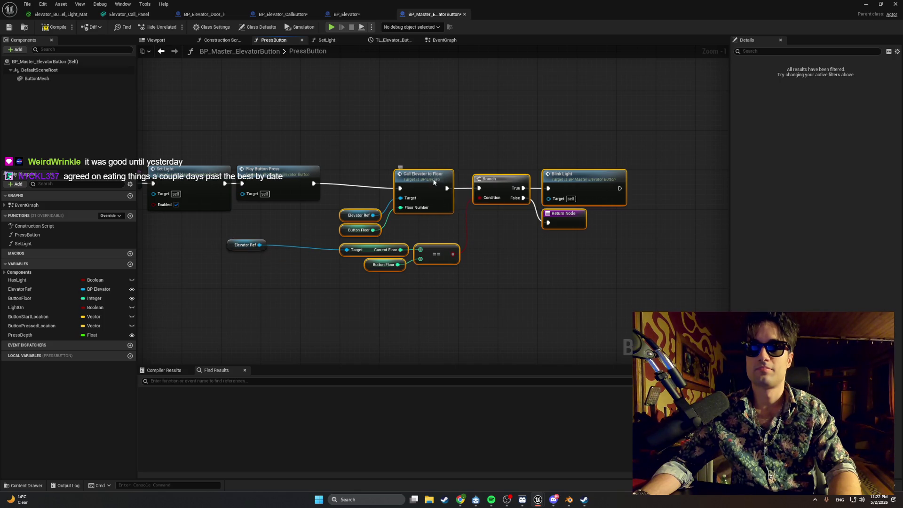
{"action": "left_click_drag", "start_coordinate": [434, 182], "coordinate": [583, 178]}
{"action": "left_click_drag", "start_coordinate": [240, 245], "coordinate": [458, 246]}
{"action": "left_click", "coordinate": [410, 221]}
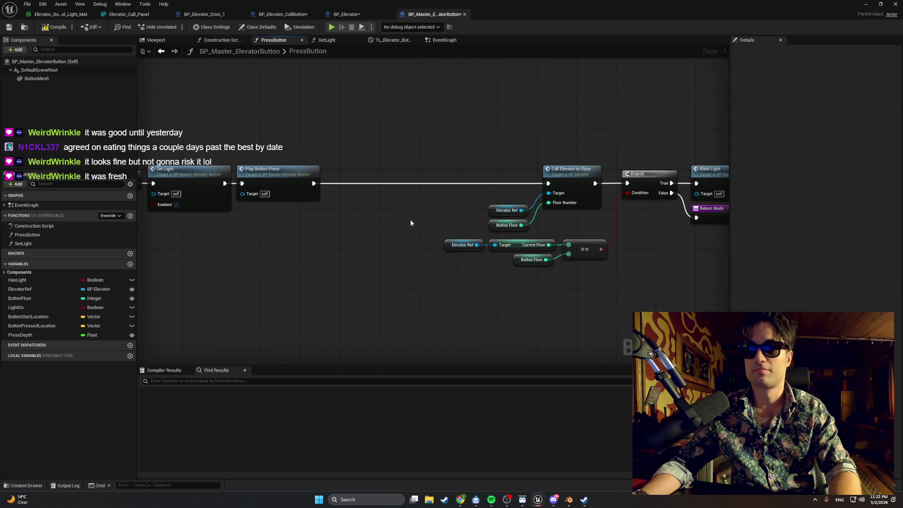
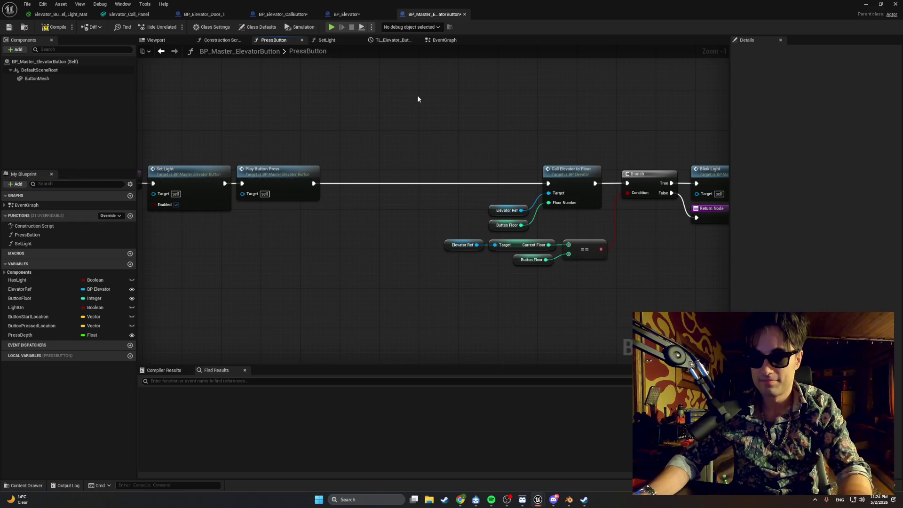
- Break the exec link between Play Button Press and Call Elevator to Floor
{"action": "left_click", "coordinate": [407, 184], "text": "alt"}
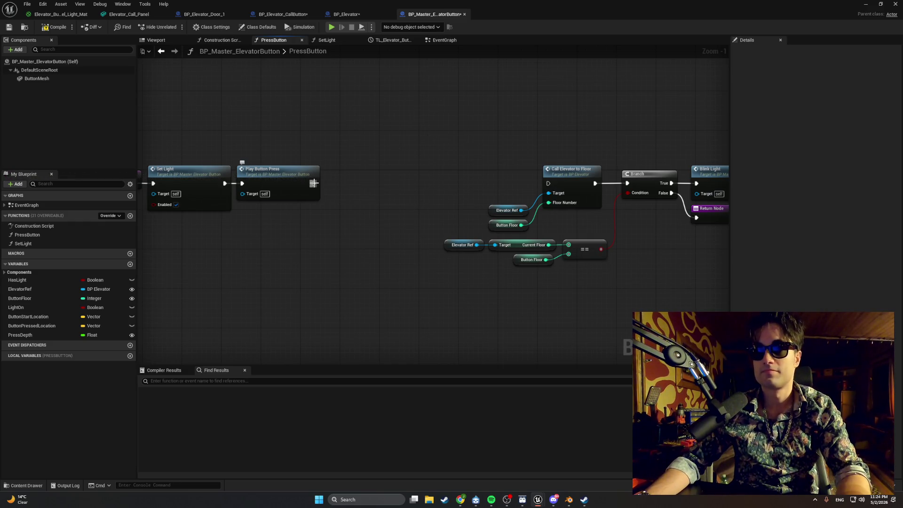
{"action": "left_click_drag", "start_coordinate": [314, 184], "coordinate": [339, 188]}
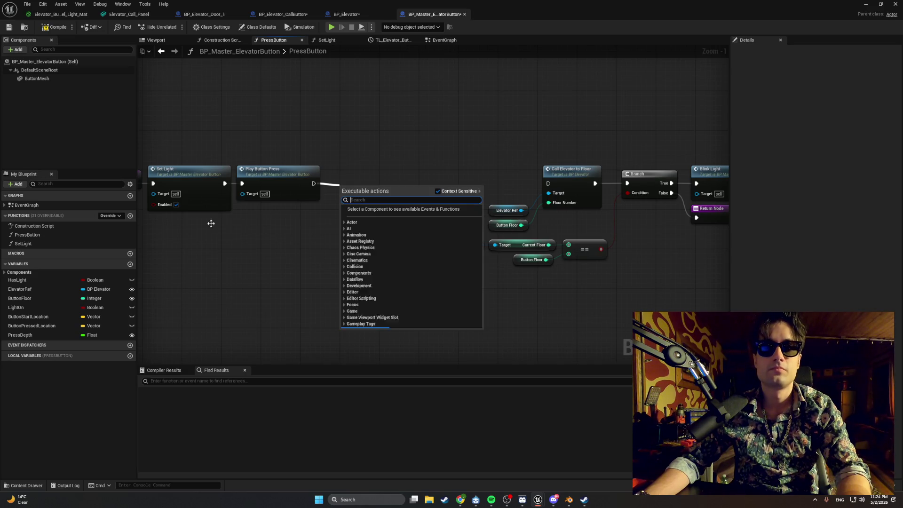
{"action": "left_click", "coordinate": [55, 297]}
- Place a Button Floor getter node in the PressButton graph
{"action": "left_click_drag", "start_coordinate": [56, 298], "coordinate": [290, 232]}
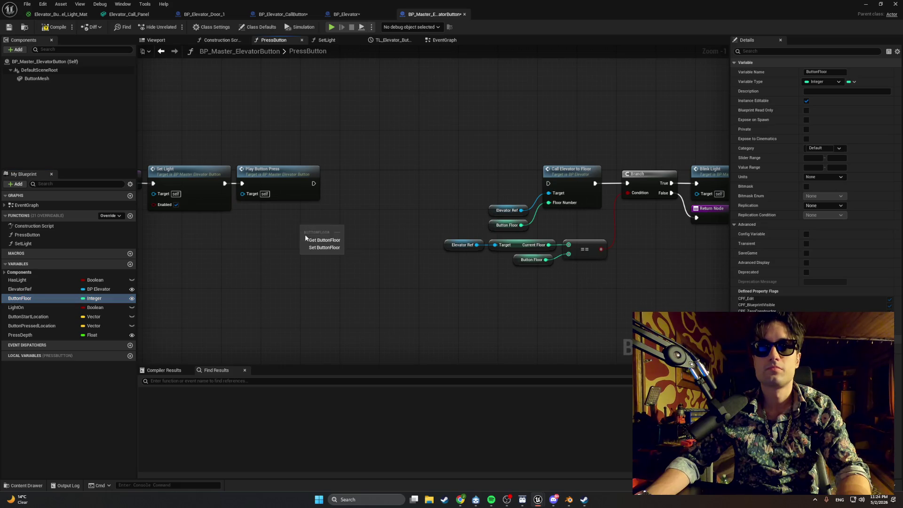
{"action": "left_click", "coordinate": [307, 239]}
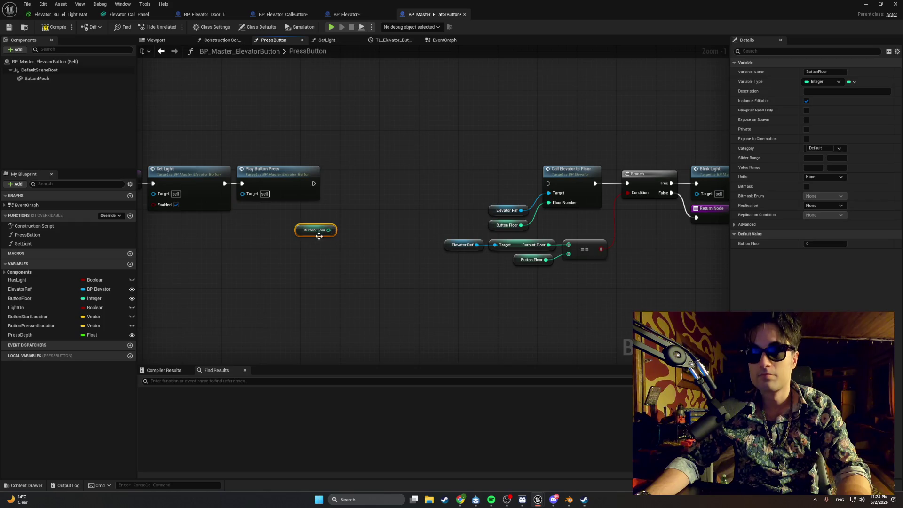
{"action": "left_click_drag", "start_coordinate": [329, 230], "coordinate": [367, 206]}
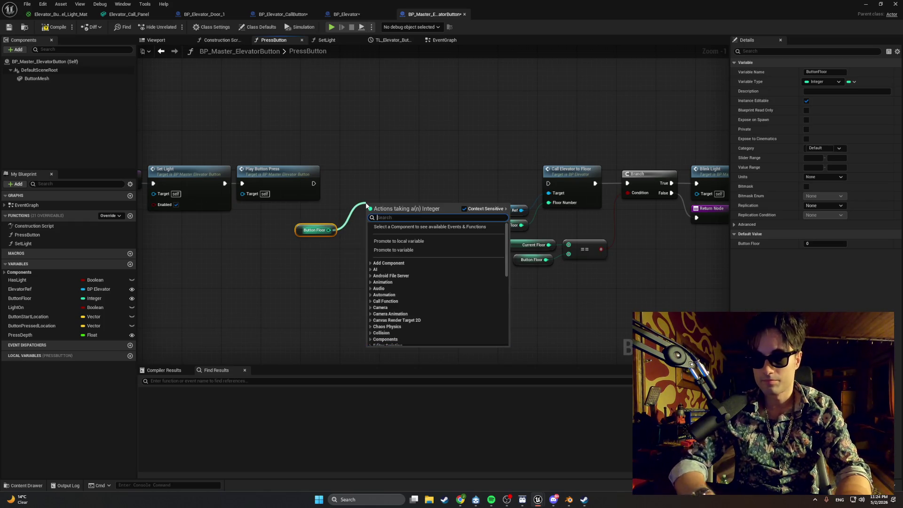
{"action": "left_click", "coordinate": [377, 188]}
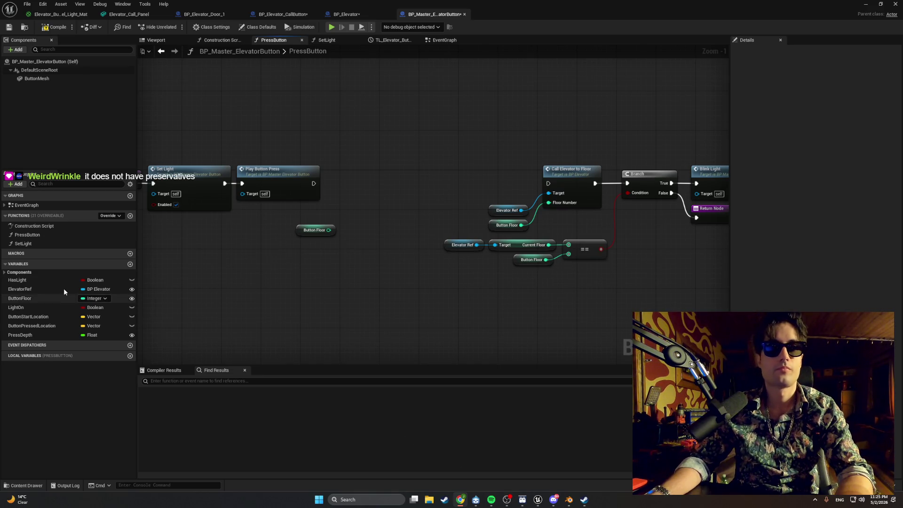
- Add an Elevator Ref getter with a Get Current Floor node beside it
{"action": "mouse_move", "coordinate": [61, 289]}
{"action": "left_mouse_down"}
{"action": "mouse_move", "coordinate": [334, 277]}
{"action": "mouse_move", "coordinate": [369, 247]}
{"action": "left_mouse_up"}
{"action": "left_click", "coordinate": [336, 283]}
{"action": "type", "text": "get current"}
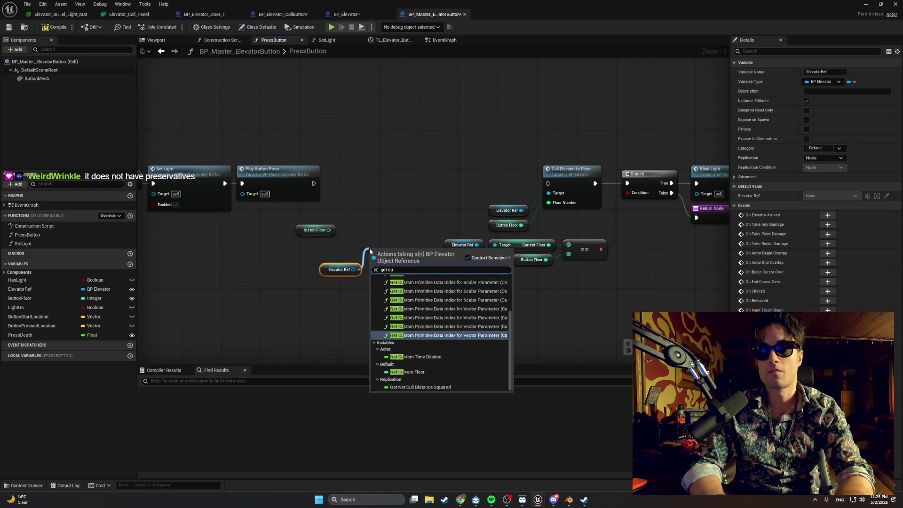
{"action": "key", "text": "Return"}
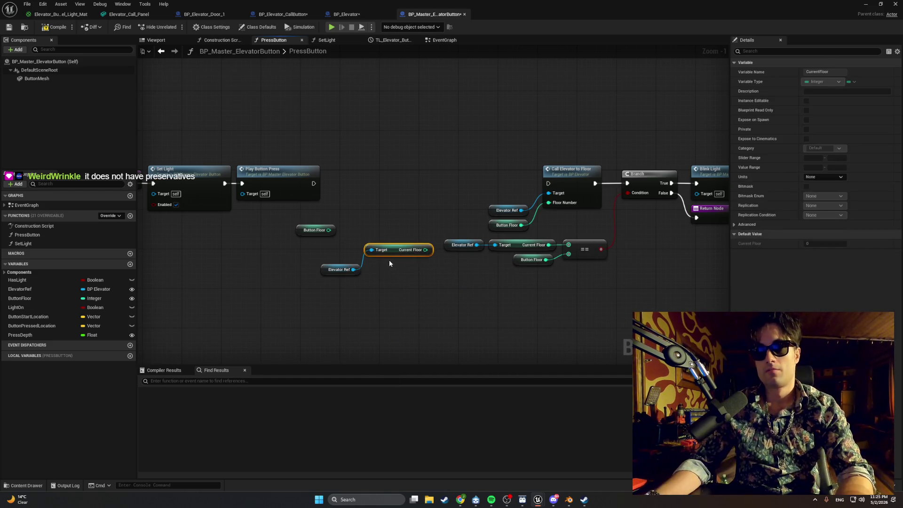
{"action": "left_click_drag", "start_coordinate": [390, 251], "coordinate": [388, 270]}
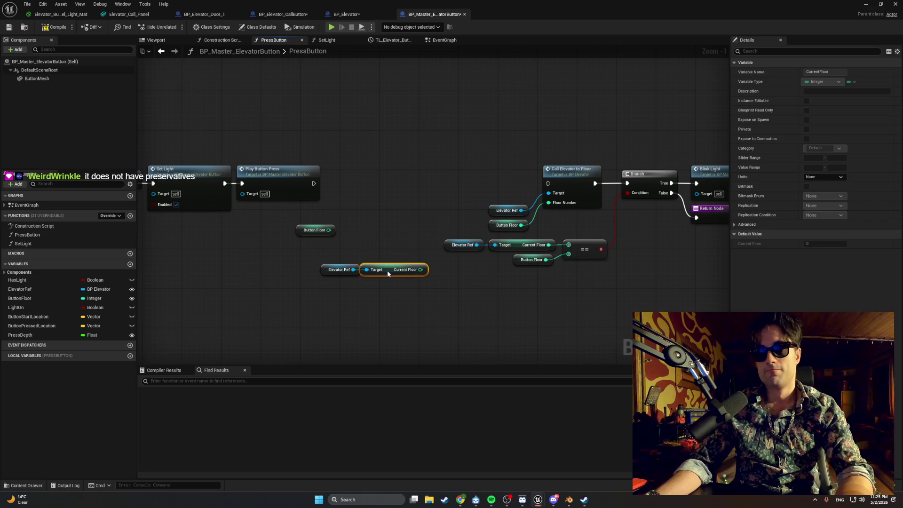
- Add a > node and wire Button Floor and Current Floor into its inputs
{"action": "right_click", "coordinate": [366, 207]}
{"action": "type", "text": ">"}
{"action": "key", "text": "Return"}
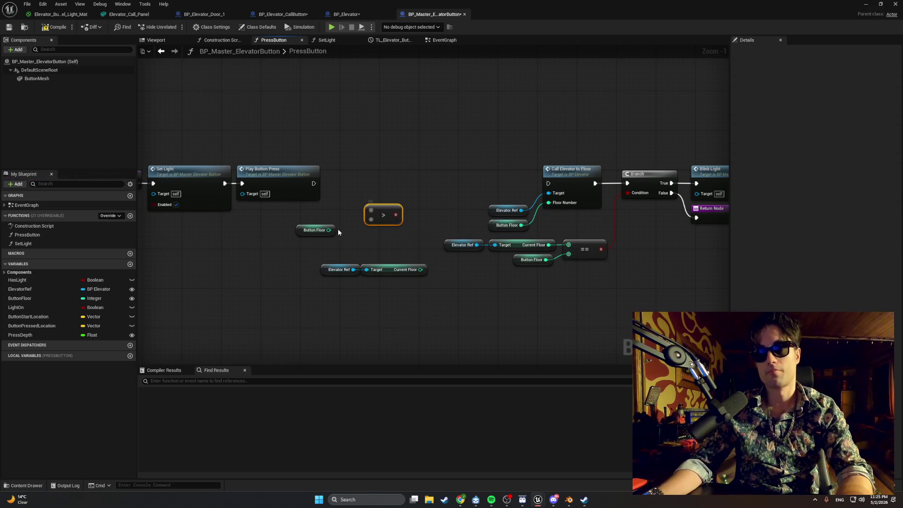
{"action": "mouse_move", "coordinate": [328, 230]}
{"action": "left_mouse_down"}
{"action": "mouse_move", "coordinate": [362, 236]}
{"action": "mouse_move", "coordinate": [371, 210]}
{"action": "left_mouse_up"}
{"action": "left_click_drag", "start_coordinate": [421, 269], "coordinate": [372, 224]}
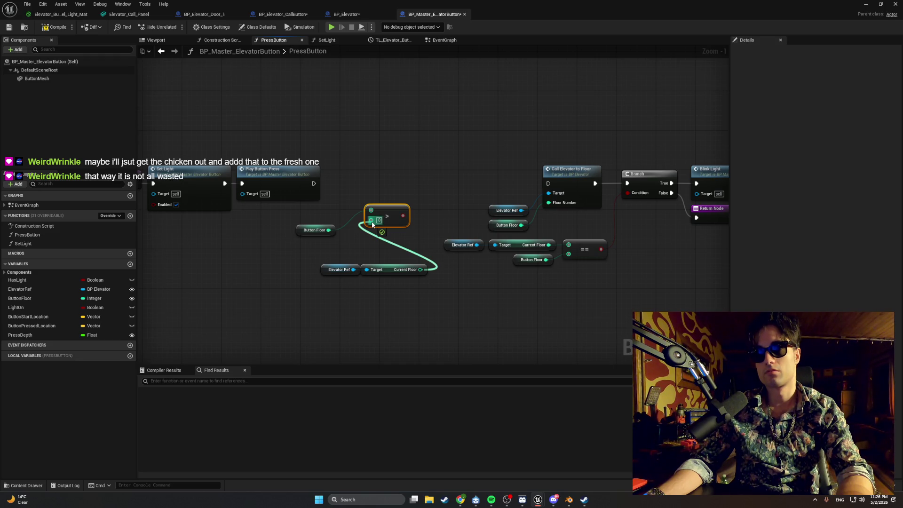
{"action": "left_click_drag", "start_coordinate": [372, 225], "coordinate": [373, 225]}
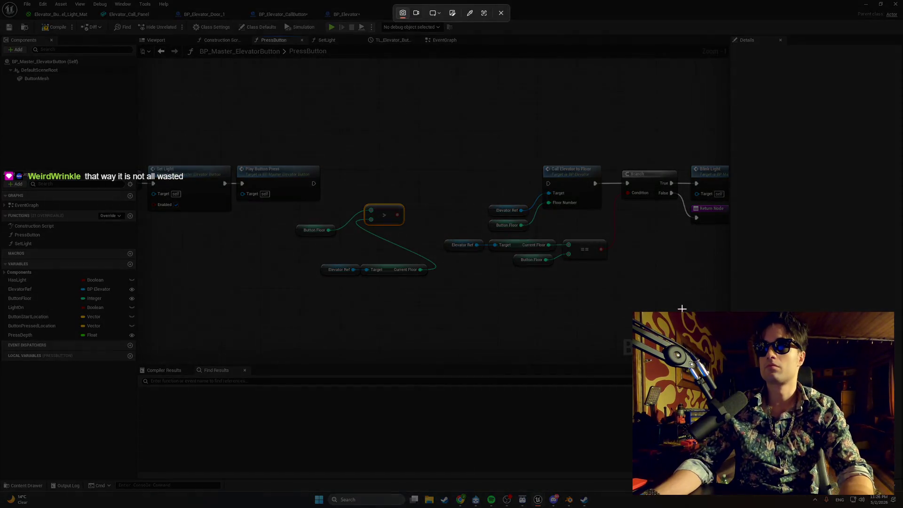
{"action": "mouse_move", "coordinate": [706, 323]}
{"action": "left_mouse_down"}
{"action": "mouse_move", "coordinate": [647, 212]}
{"action": "mouse_move", "coordinate": [349, 119]}
{"action": "mouse_move", "coordinate": [285, 118]}
{"action": "left_mouse_up"}
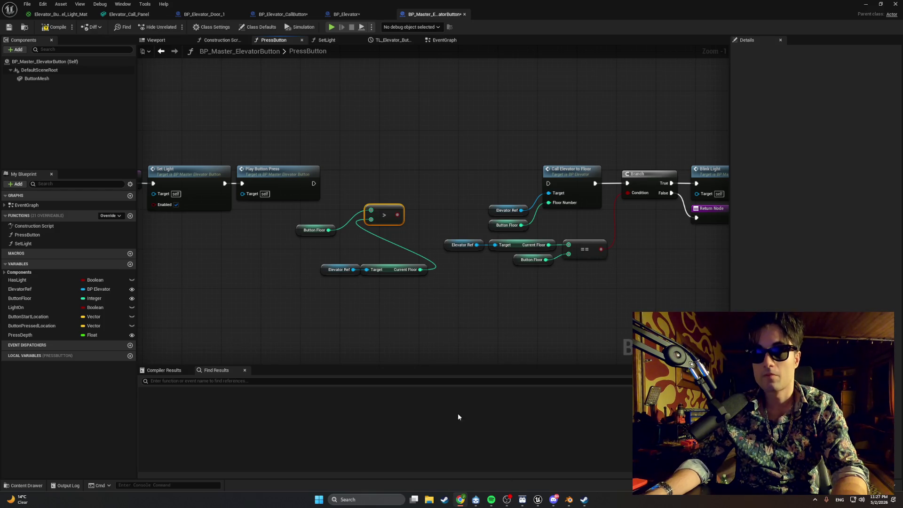
- Move the four comparison nodes up toward Play Button Press
{"action": "mouse_move", "coordinate": [336, 313]}
{"action": "left_mouse_down"}
{"action": "mouse_move", "coordinate": [359, 284]}
{"action": "mouse_move", "coordinate": [402, 261]}
{"action": "mouse_move", "coordinate": [371, 267]}
{"action": "mouse_move", "coordinate": [354, 249]}
{"action": "mouse_move", "coordinate": [309, 246]}
{"action": "mouse_move", "coordinate": [308, 228]}
{"action": "mouse_move", "coordinate": [324, 226]}
{"action": "left_mouse_up"}
{"action": "key", "text": "Escape"}
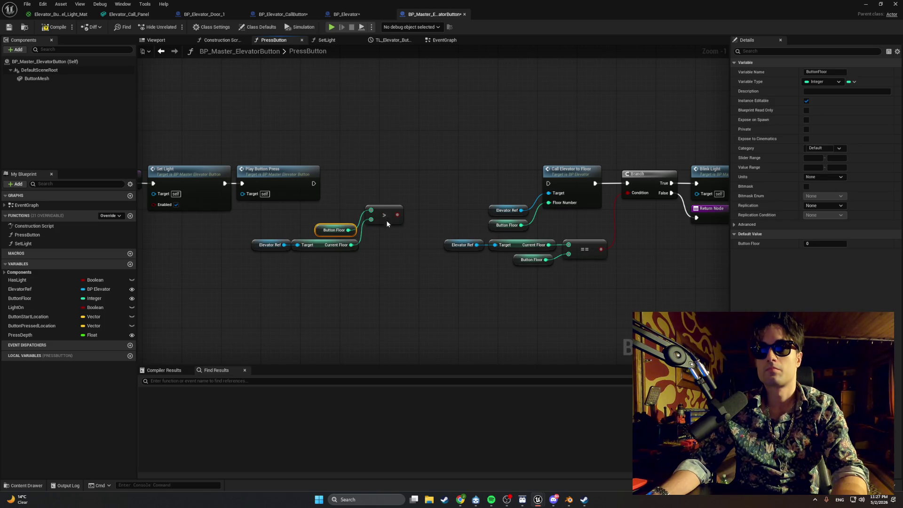
{"action": "left_click_drag", "start_coordinate": [384, 215], "coordinate": [388, 231]}
{"action": "left_click_drag", "start_coordinate": [406, 276], "coordinate": [268, 224]}
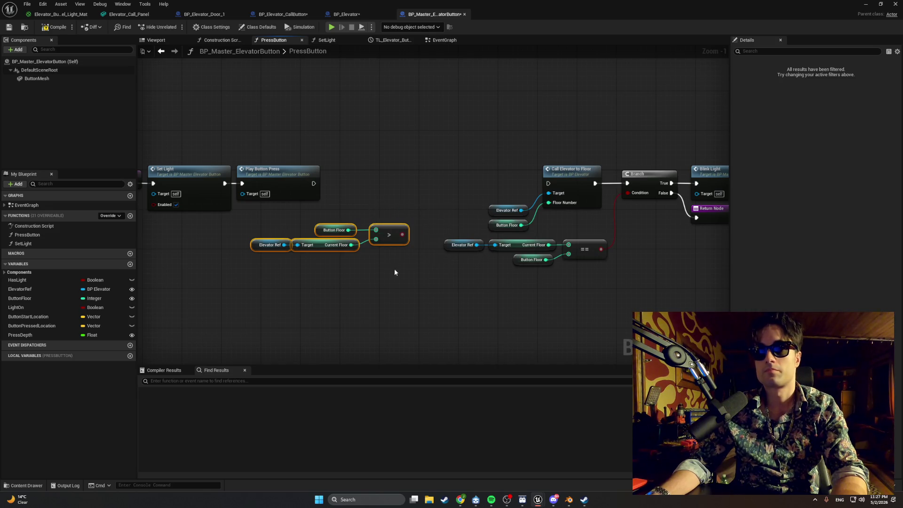
{"action": "mouse_move", "coordinate": [393, 258]}
{"action": "left_mouse_down"}
{"action": "mouse_move", "coordinate": [381, 207]}
{"action": "mouse_move", "coordinate": [263, 231]}
{"action": "left_mouse_up"}
{"action": "left_click_drag", "start_coordinate": [381, 231], "coordinate": [361, 215]}
{"action": "left_click", "coordinate": [372, 209]}
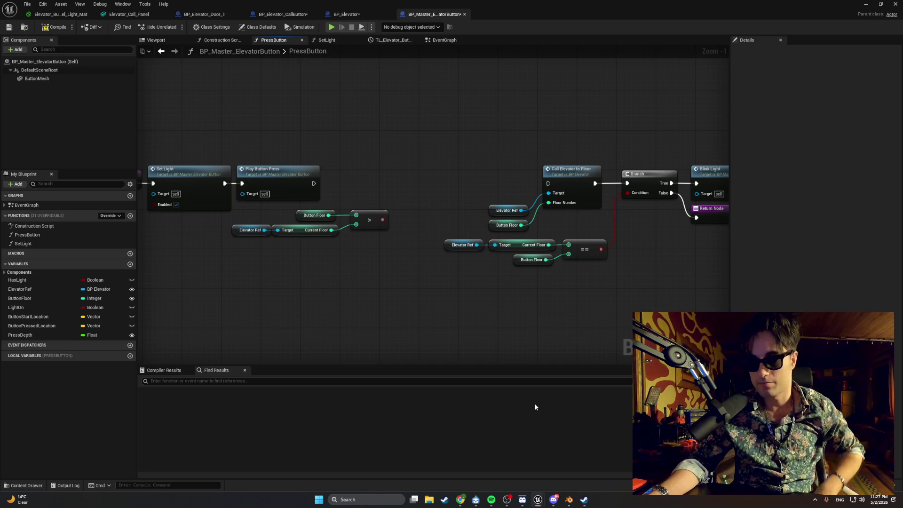
- Add a Branch whose Condition takes the Greater result, placed before Call Elevator to Floor
{"action": "left_click", "coordinate": [413, 183]}
{"action": "left_click_drag", "start_coordinate": [410, 208], "coordinate": [383, 221]}
{"action": "left_click_drag", "start_coordinate": [412, 190], "coordinate": [408, 174]}
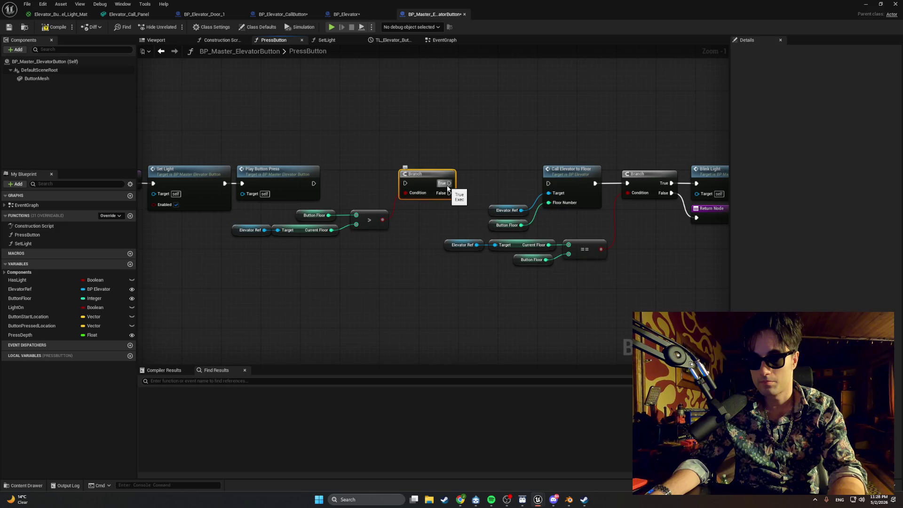
- Wire Play Button Press's execution output into the Branch node
{"action": "left_click_drag", "start_coordinate": [314, 183], "coordinate": [405, 184]}
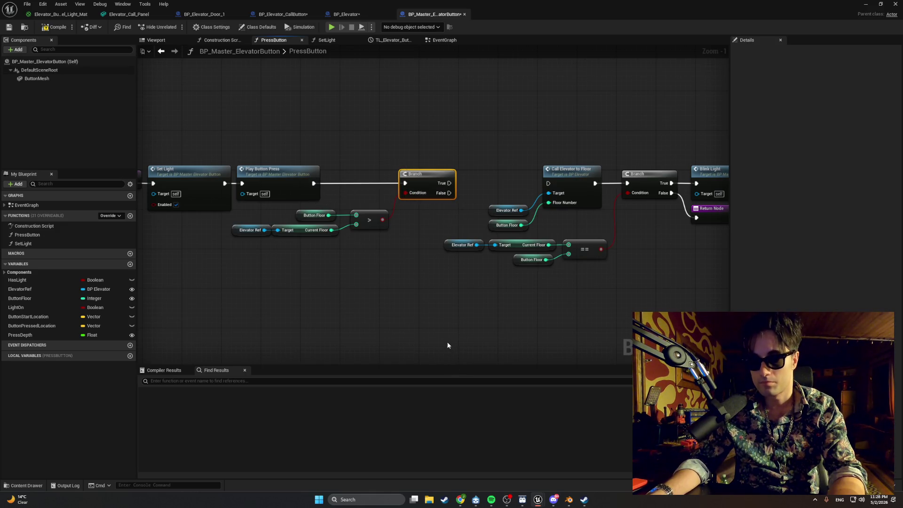
{"action": "scroll", "coordinate": [437, 332], "scroll_direction": "down", "scroll_amount": 1}
{"action": "scroll", "coordinate": [438, 333], "scroll_direction": "up", "scroll_amount": 1}
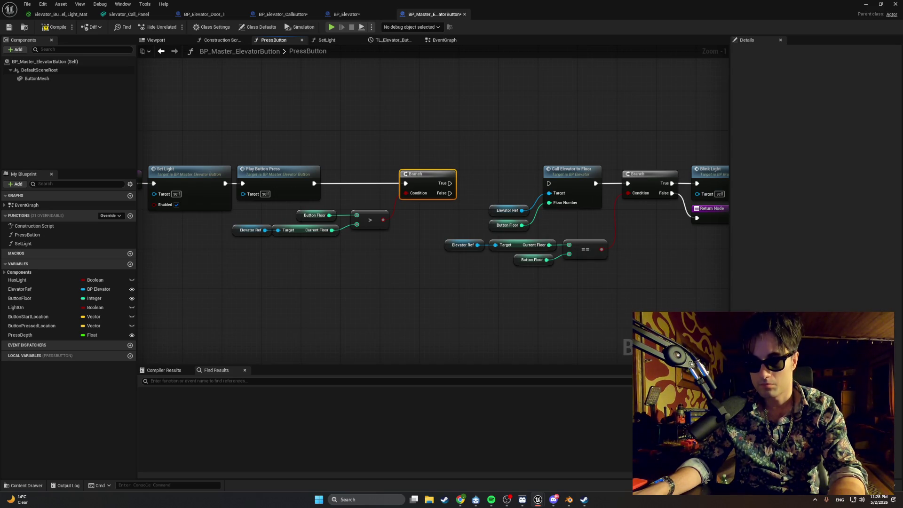
- Search for a SetDirectionLight action from the Branch's True output, finding no results
{"action": "left_click_drag", "start_coordinate": [449, 183], "coordinate": [471, 148]}
{"action": "type", "text": "se"}
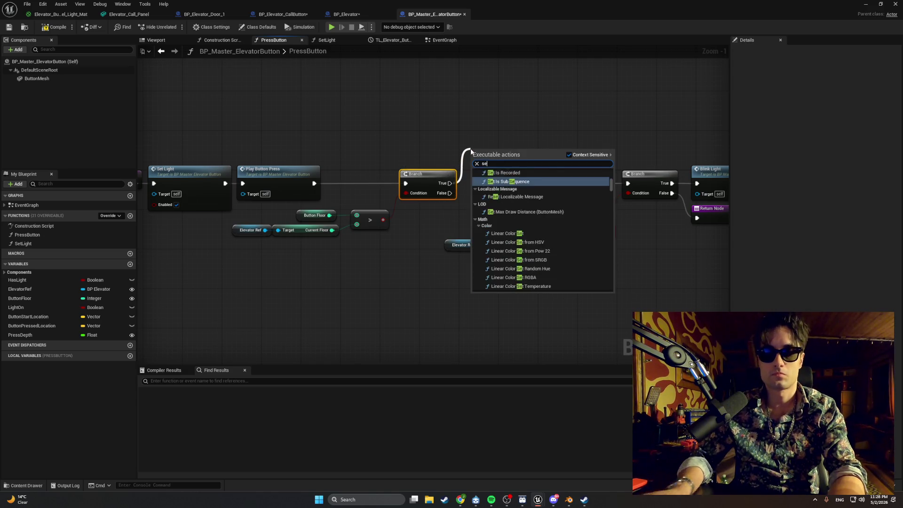
{"action": "type", "text": "t directio"}
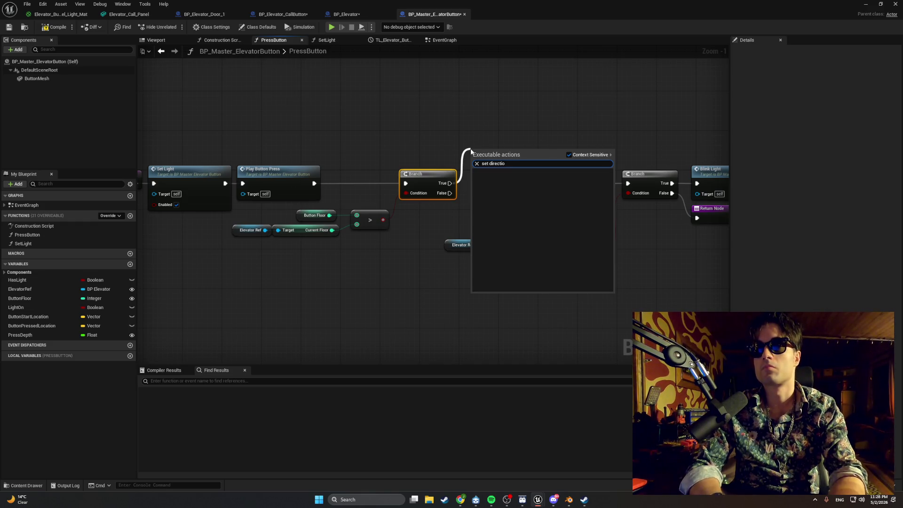
{"action": "key", "text": "ctrl+a"}
{"action": "key", "text": "BackSpace"}
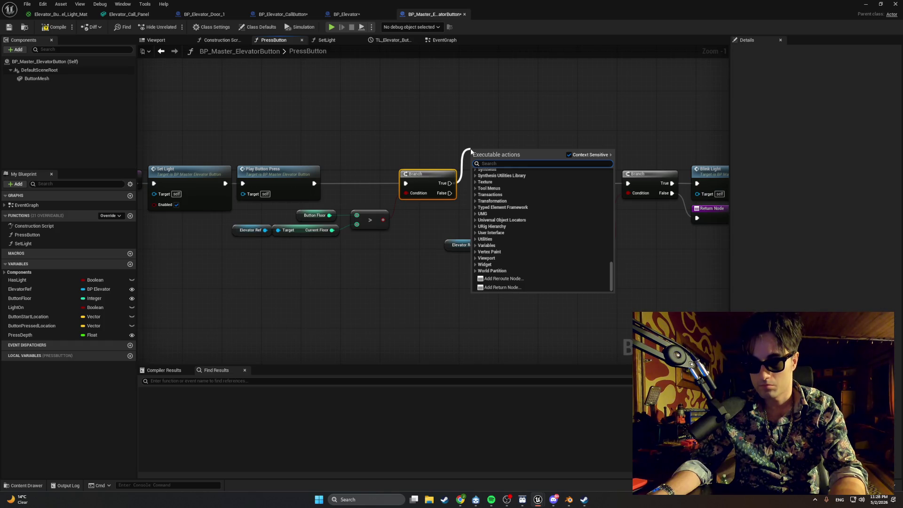
{"action": "type", "text": "SetDi"}
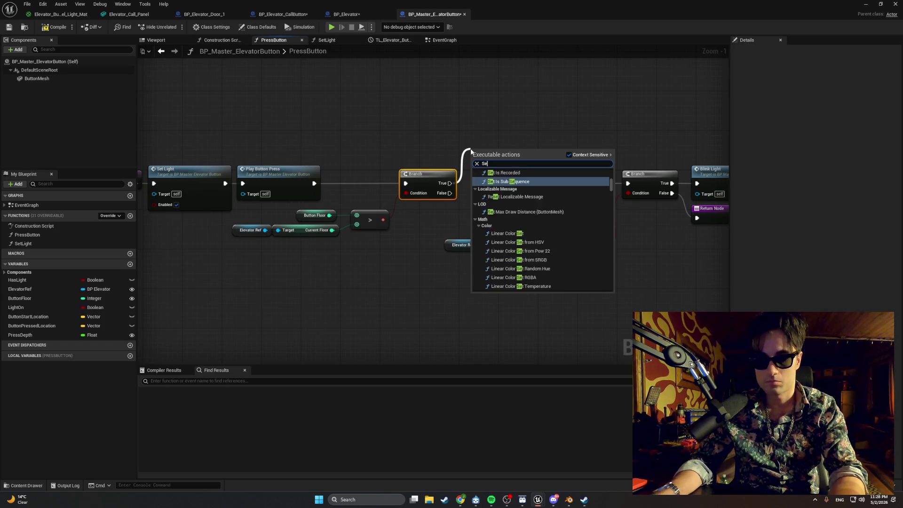
{"action": "key", "text": "BackSpace"}
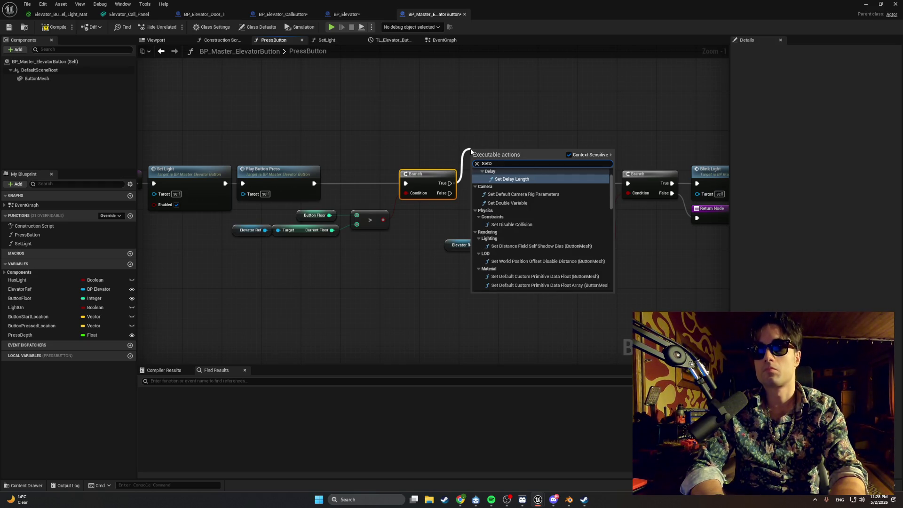
{"action": "type", "text": "i"}
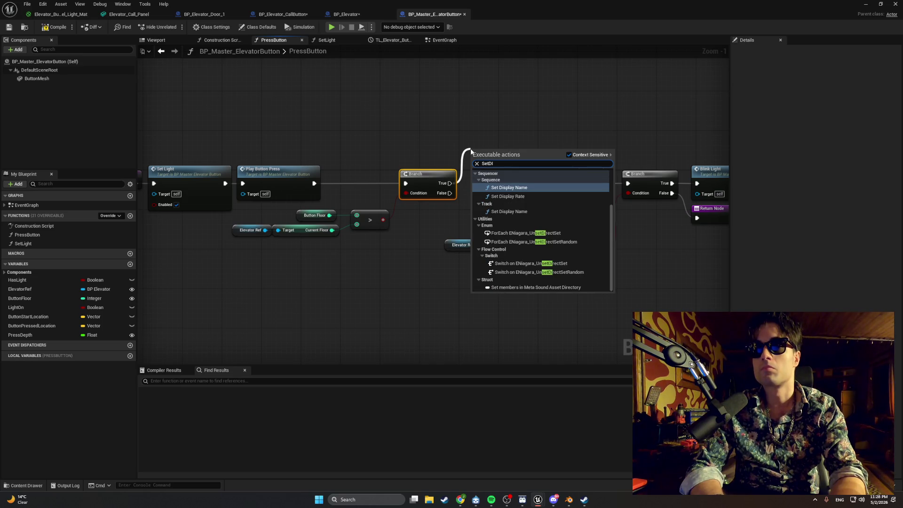
{"action": "type", "text": "rectionLi"}
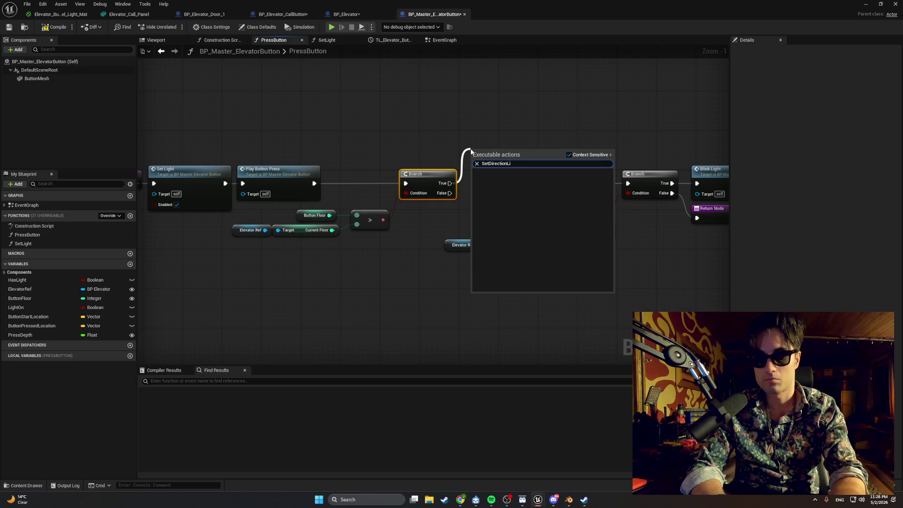
{"action": "type", "text": "ght"}
{"action": "key", "text": "super+shift+s"}
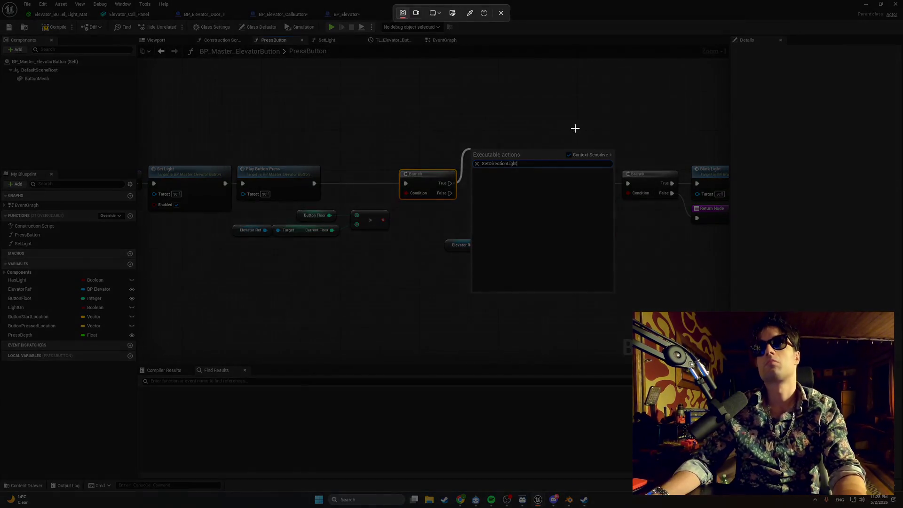
- Screenshot the empty SetDirectionLight results, closing the action menu, and switch to Chrome
{"action": "left_click_drag", "start_coordinate": [574, 127], "coordinate": [183, 319]}
{"action": "key", "text": "alt+Tab"}
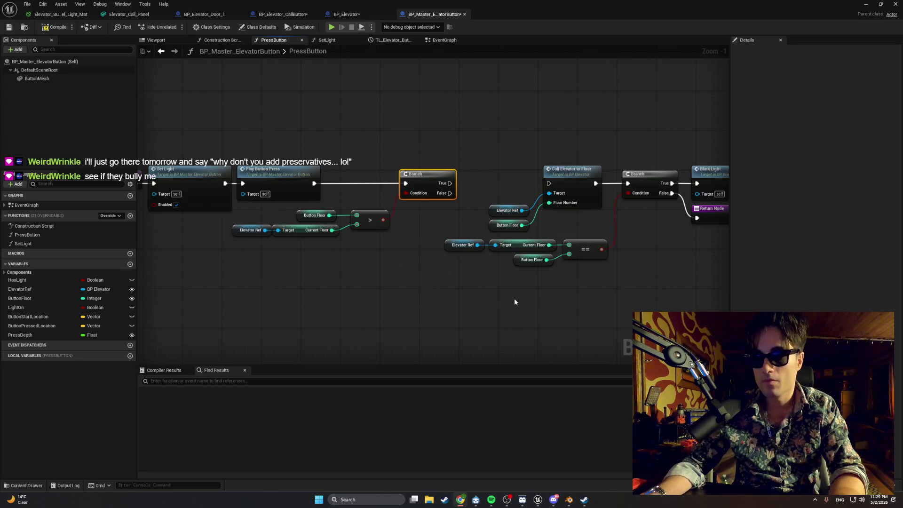
{"action": "left_click_drag", "start_coordinate": [449, 183], "coordinate": [466, 162]}
{"action": "type", "text": "Se"}
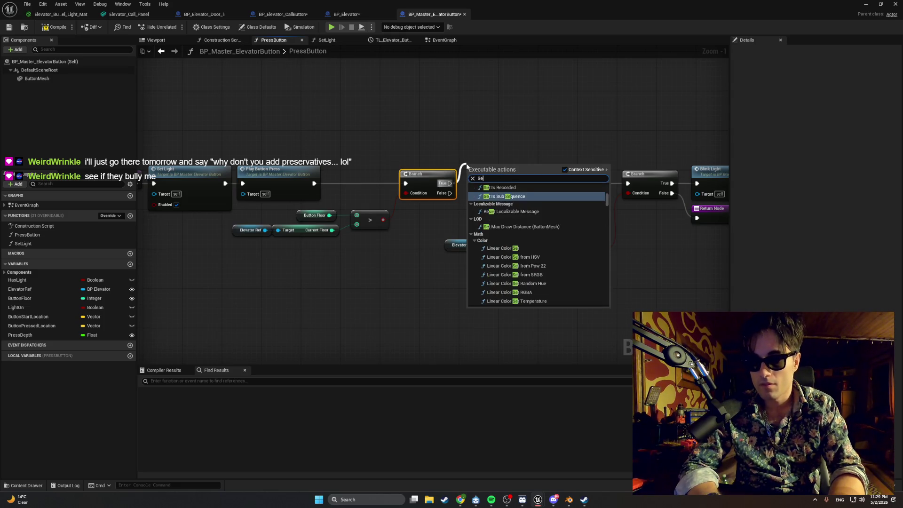
{"action": "type", "text": "tDire"}
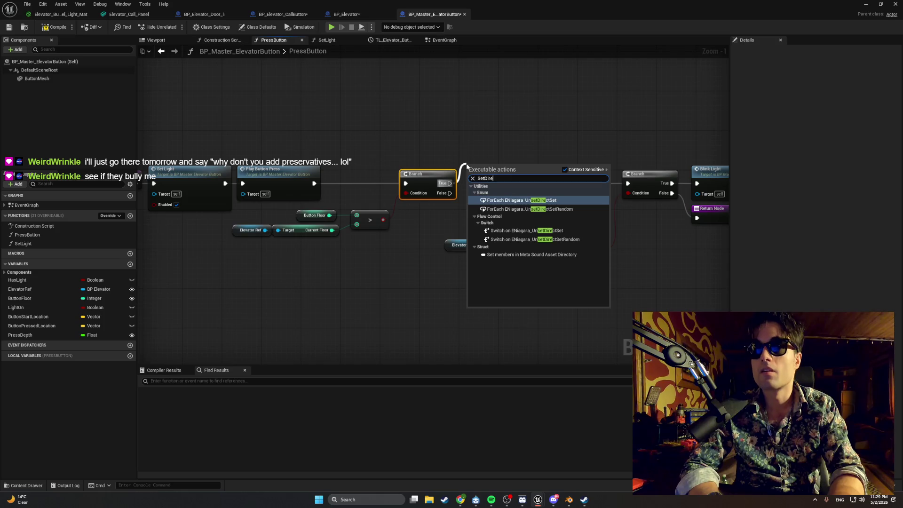
{"action": "type", "text": "ction"}
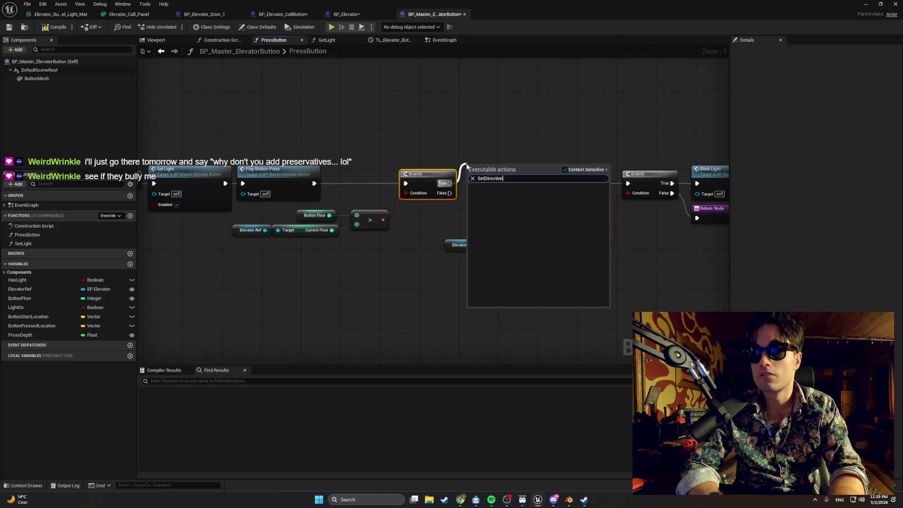
{"action": "type", "text": "Lights"}
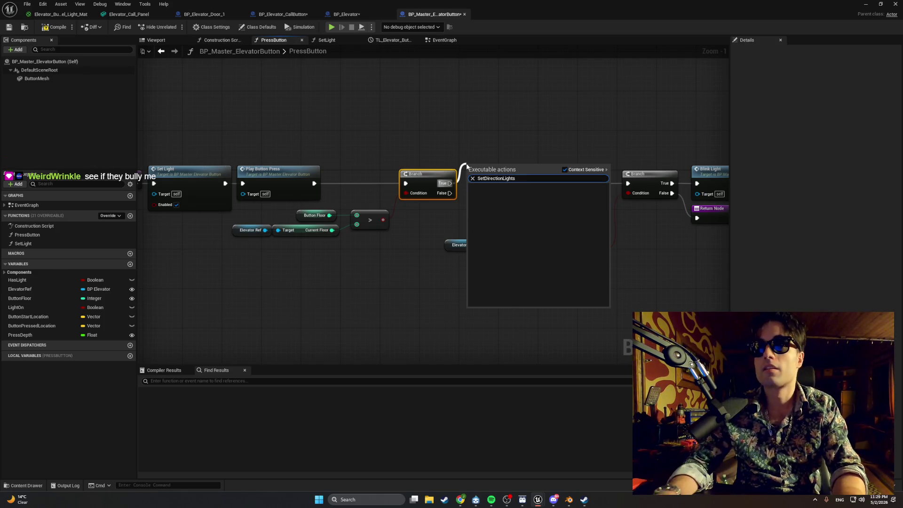
{"action": "key", "text": "super+shift+s"}
{"action": "left_click_drag", "start_coordinate": [577, 140], "coordinate": [240, 324]}
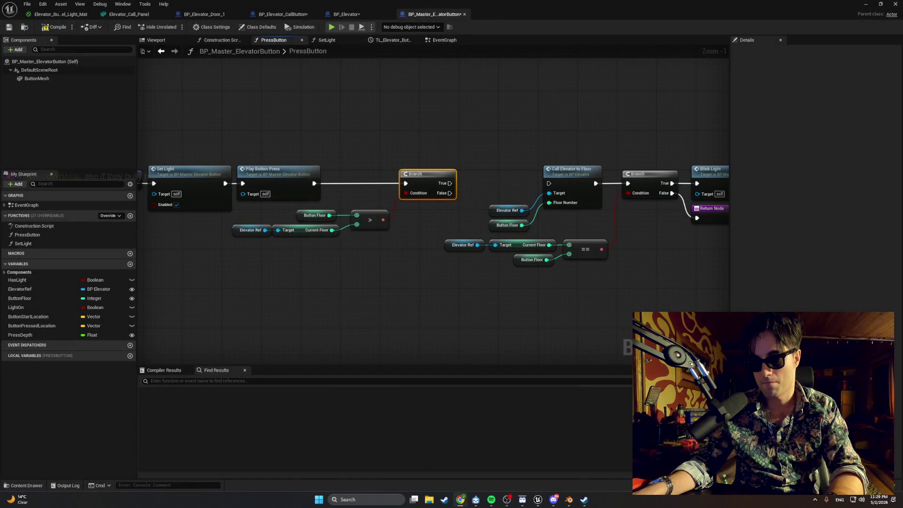